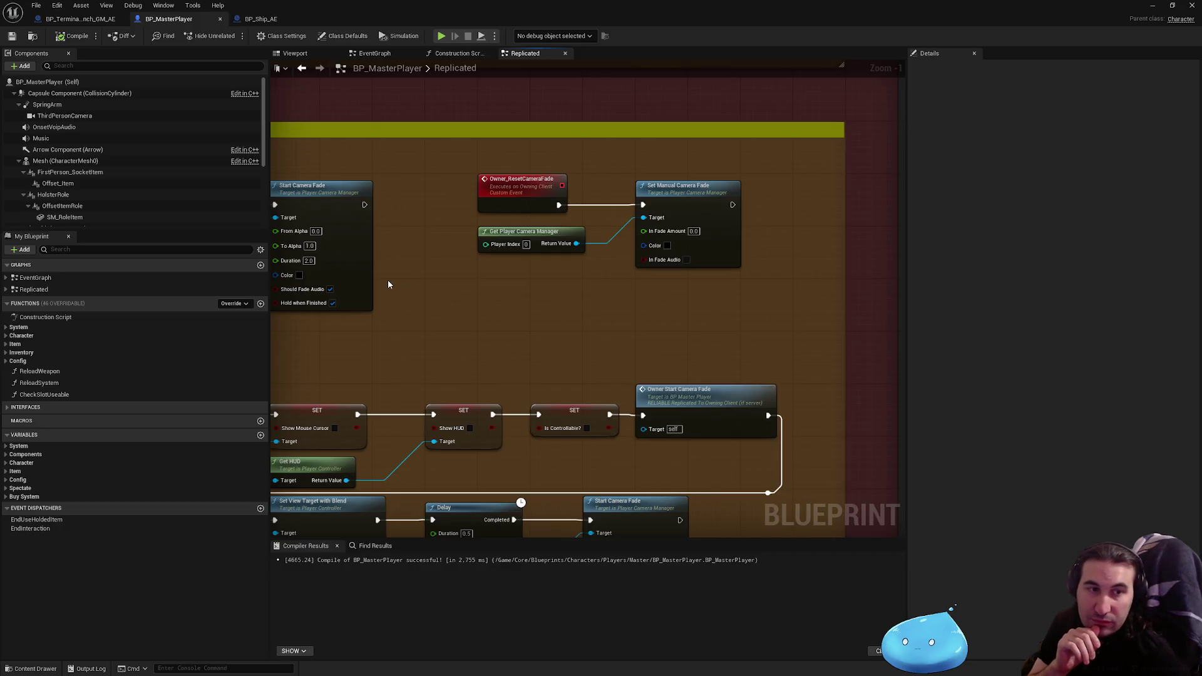
Bring the Steam window to the front from the Start menu and scroll through it
key("super")
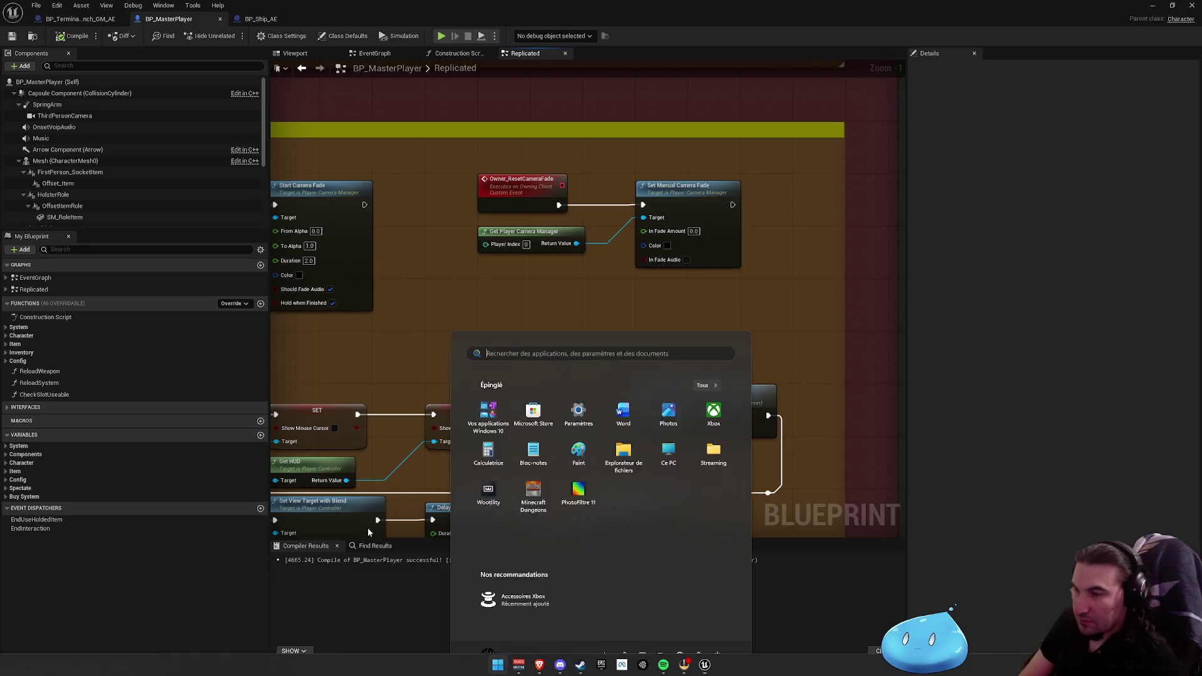
left_click(581, 664)
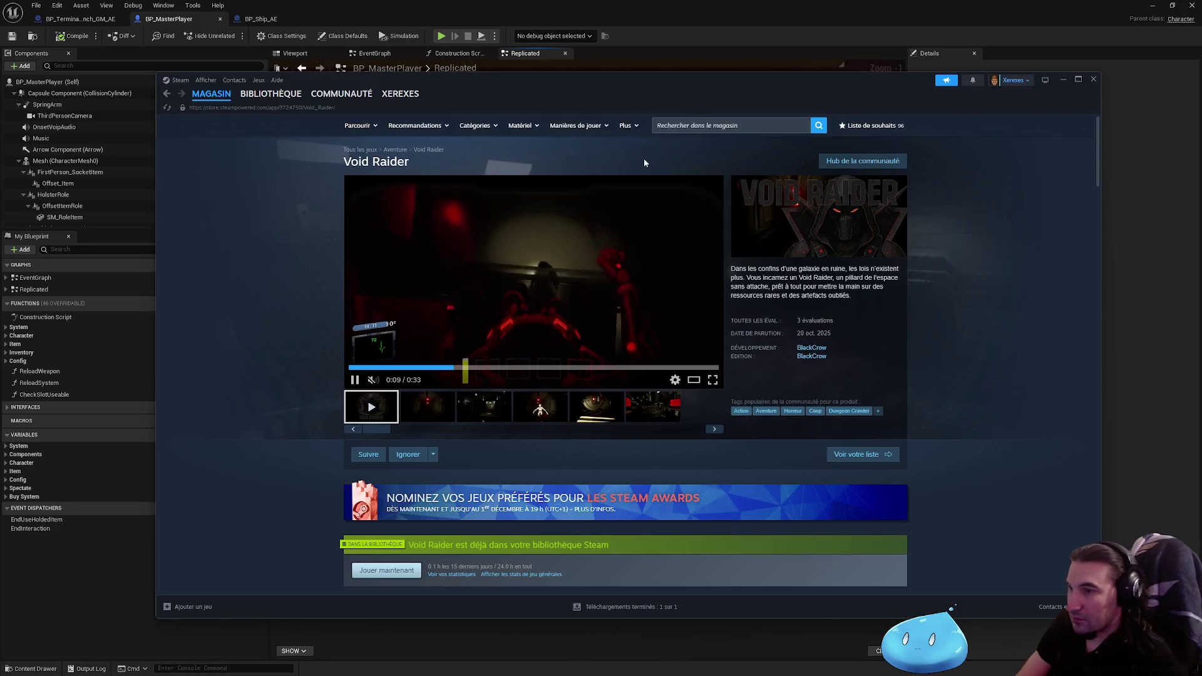
scroll(441, 403, "down", 5)
scroll(444, 399, "down", 5)
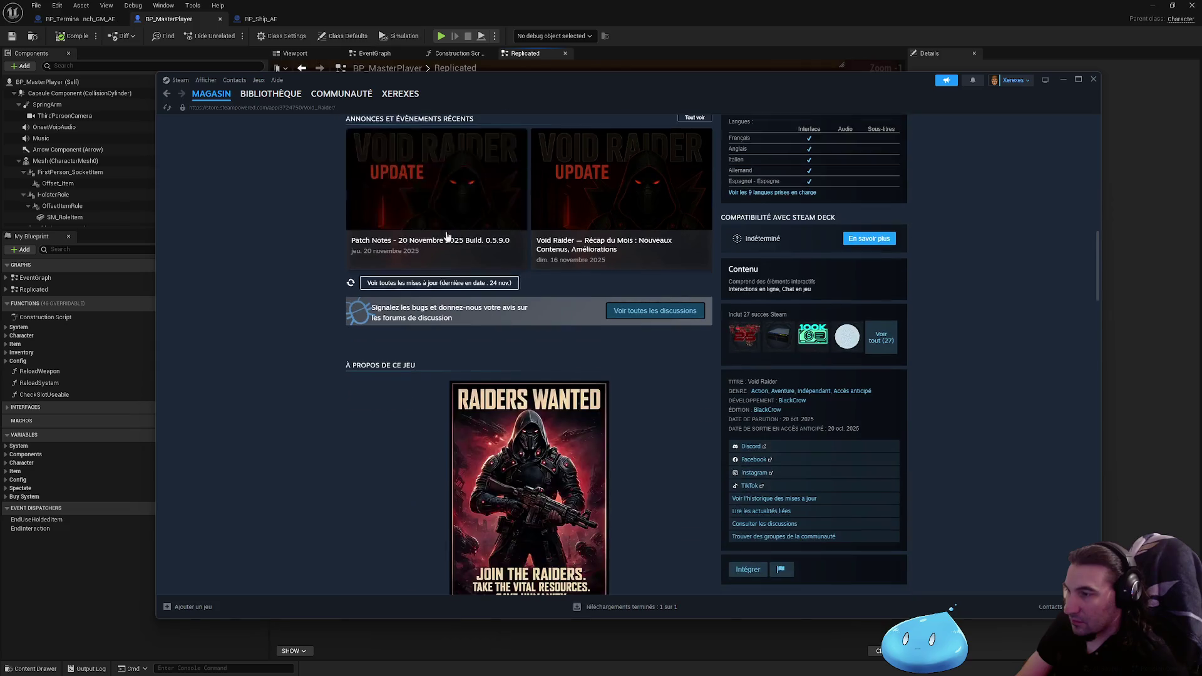
View the Steam store page for 'Smile, you're being filmed', return to the library, and hide Steam
left_click(270, 93)
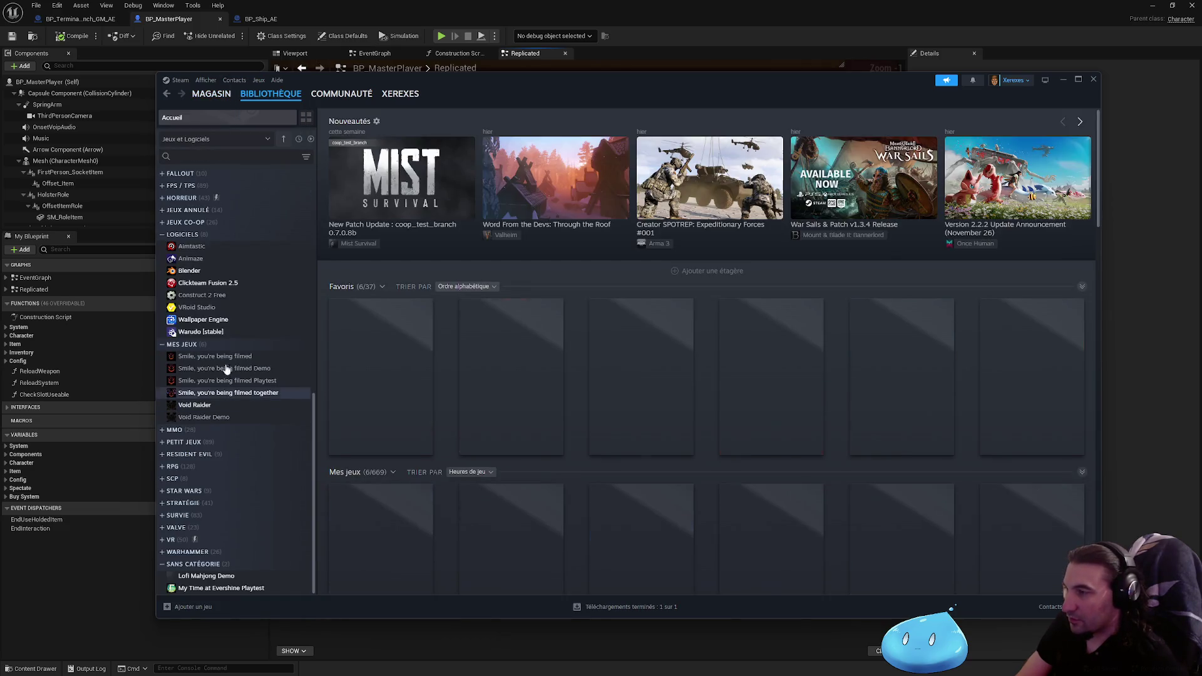
left_click(281, 393)
left_click(481, 309)
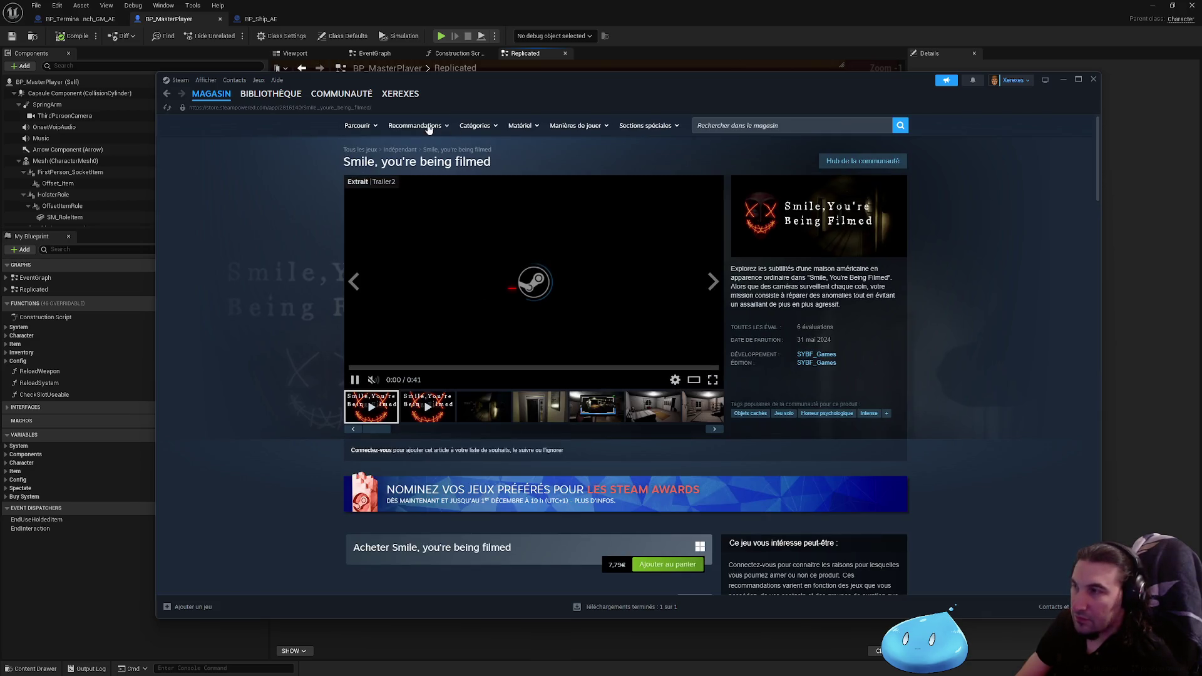
left_click(270, 94)
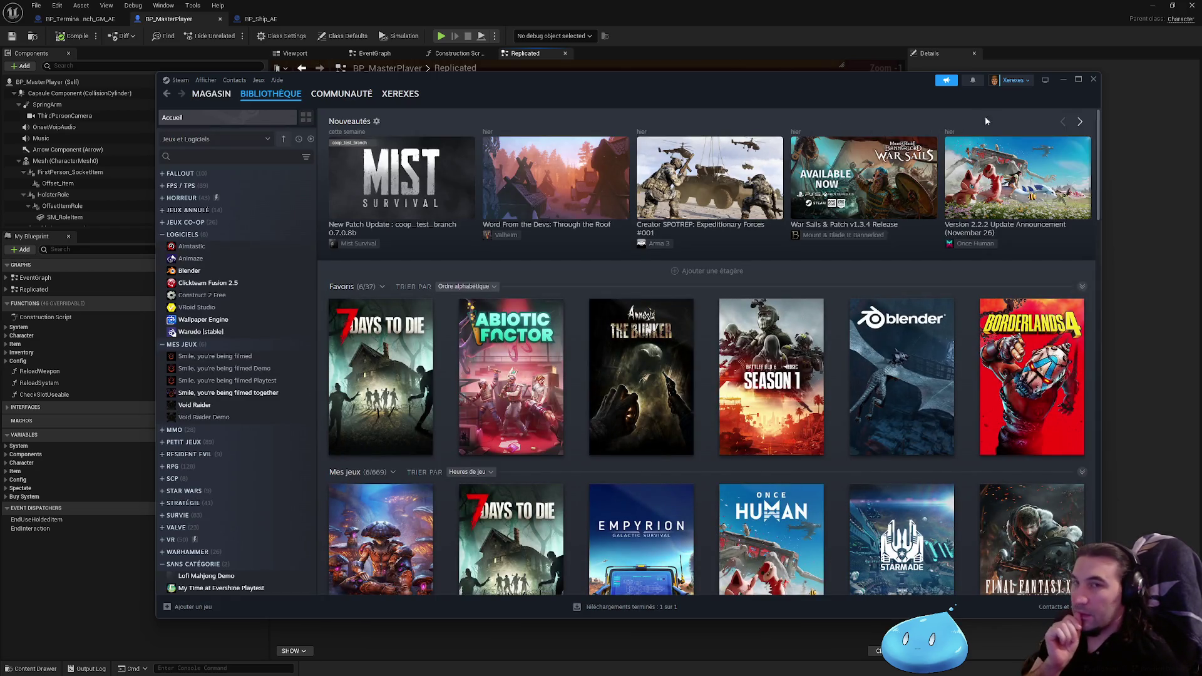
left_click(1060, 81)
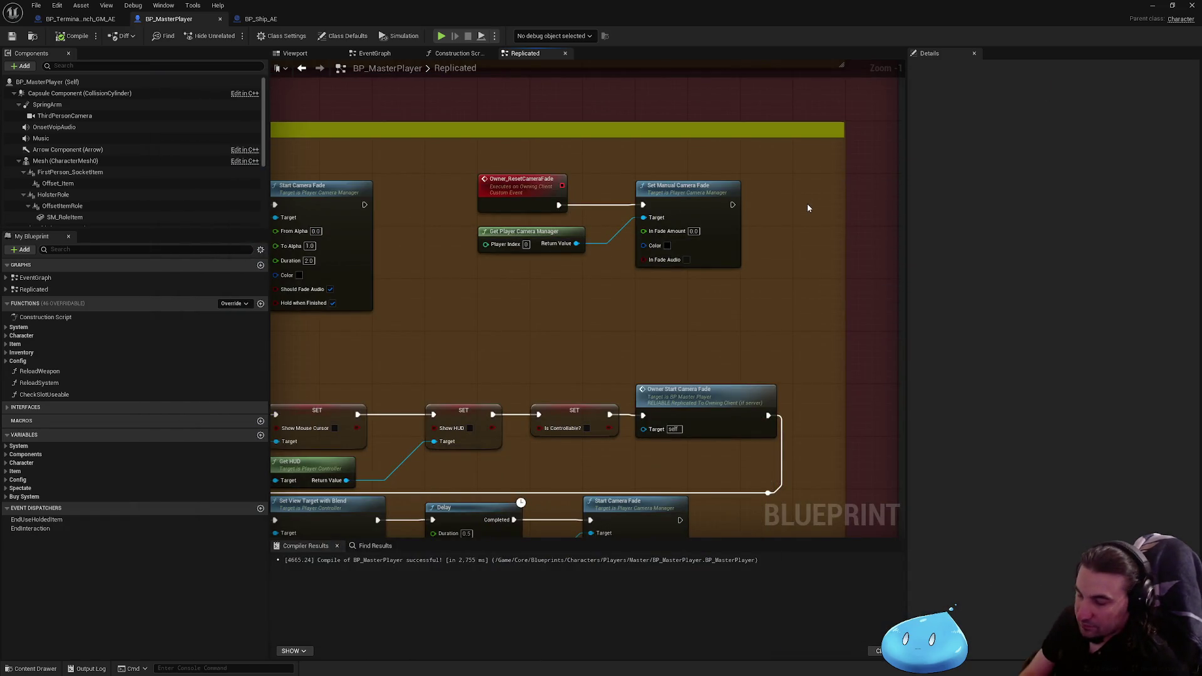
Check the notifications and calendar panel, then return to the zoomed-out BP_Terminal_Launch_GM_AE graph
key("super")
left_click(1176, 664)
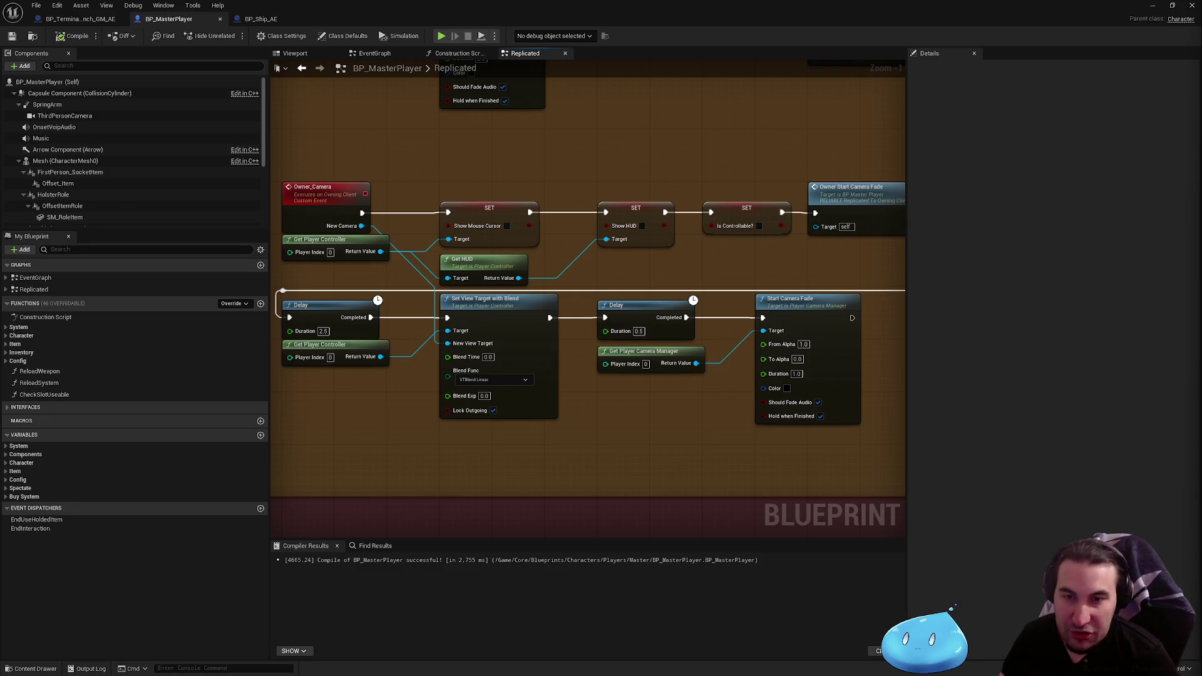
scroll(573, 268, "down", 2)
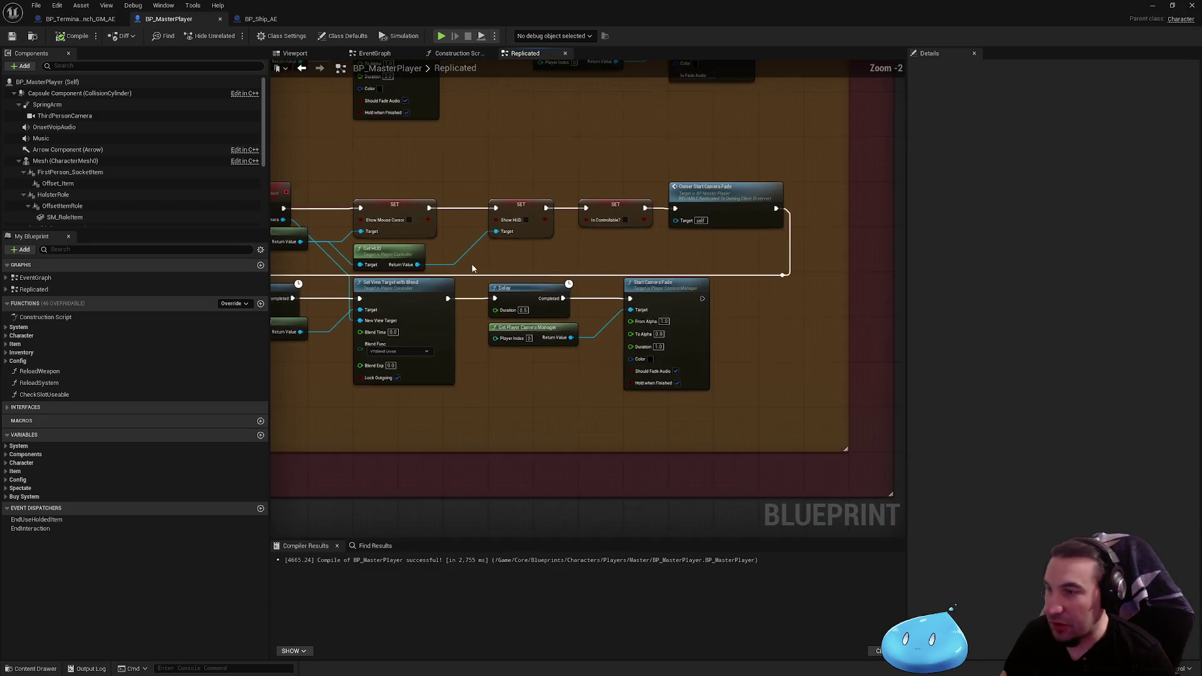
left_click(79, 22)
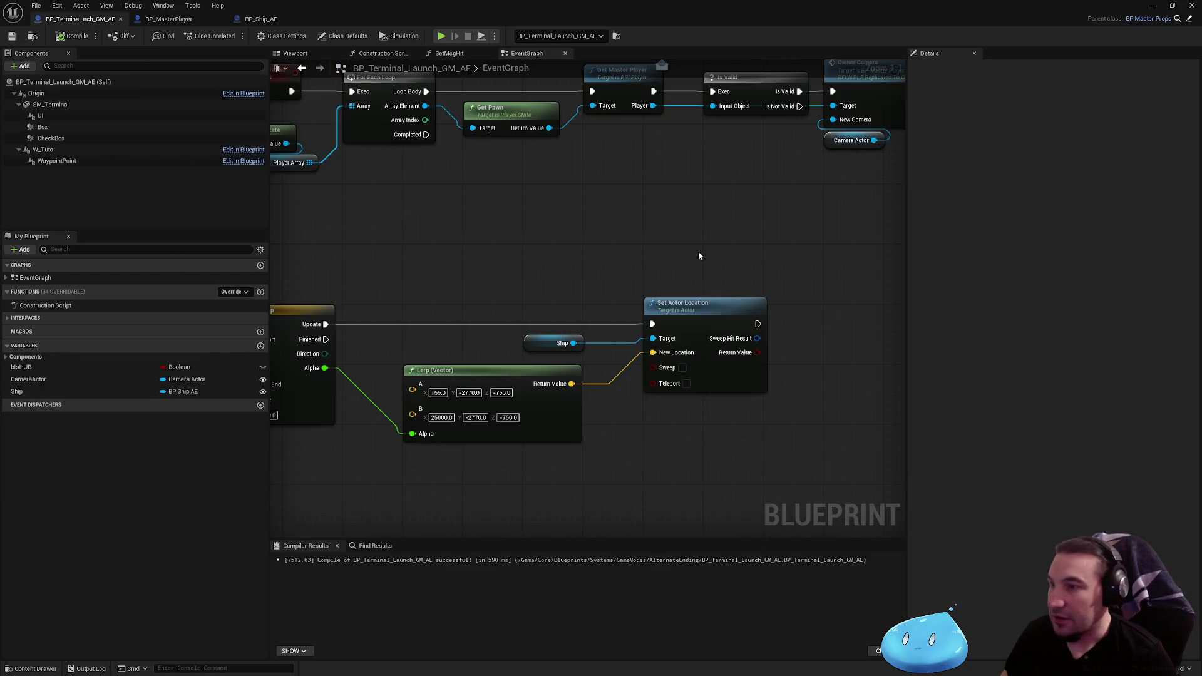
scroll(699, 255, "down", 2)
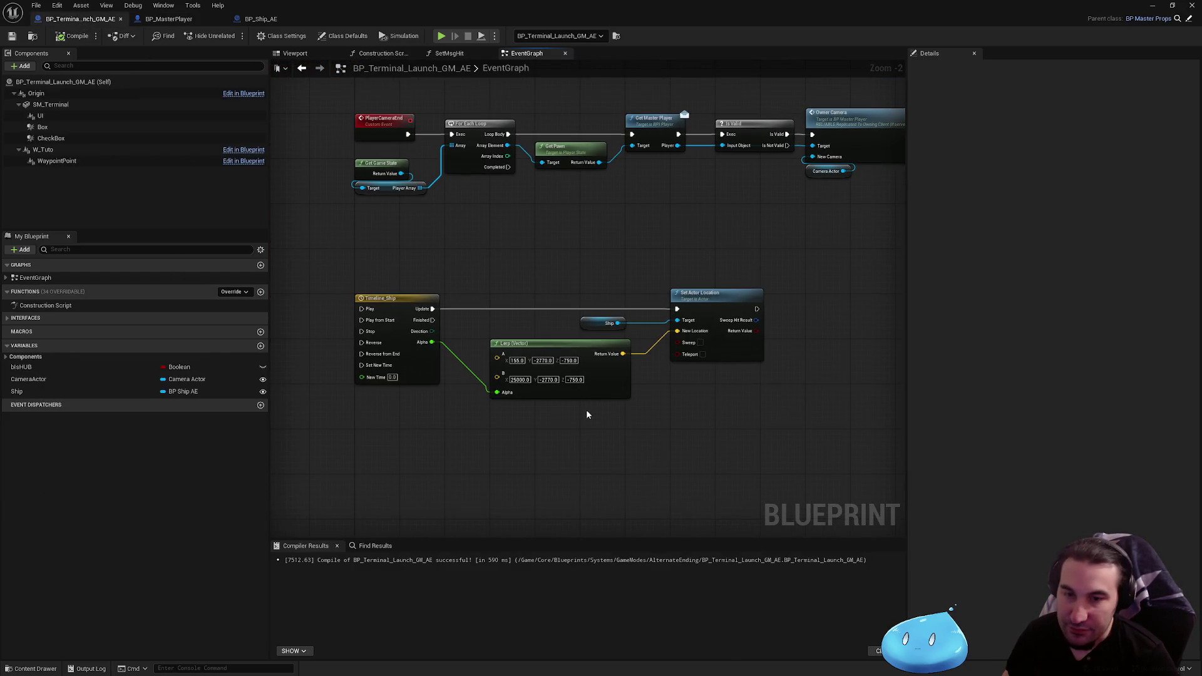
Show the Start menu and notifications panel, dismiss both, then reopen the Start menu
key("super")
key("super+n")
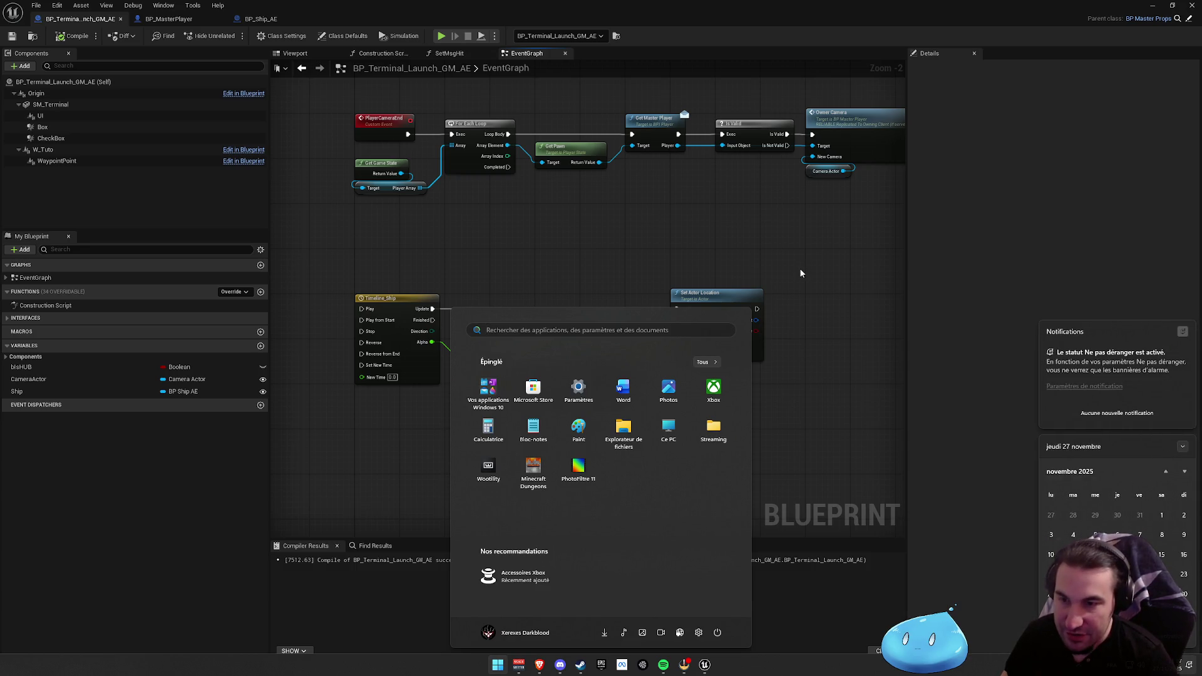
left_click(844, 297)
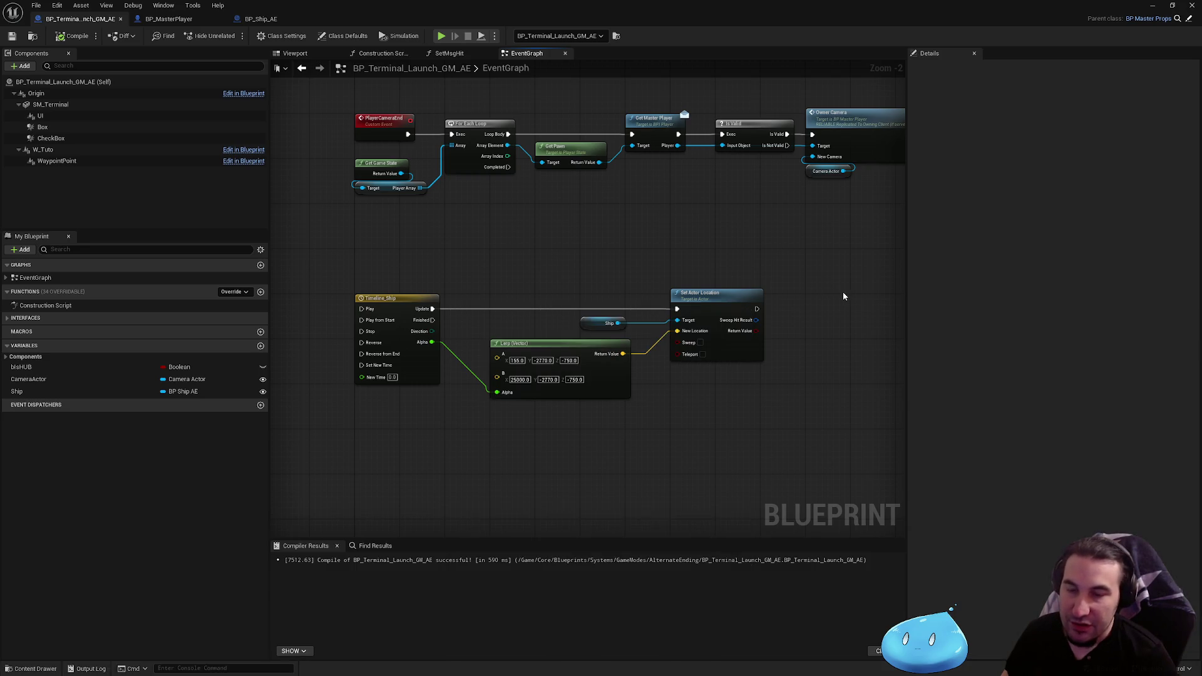
key("super")
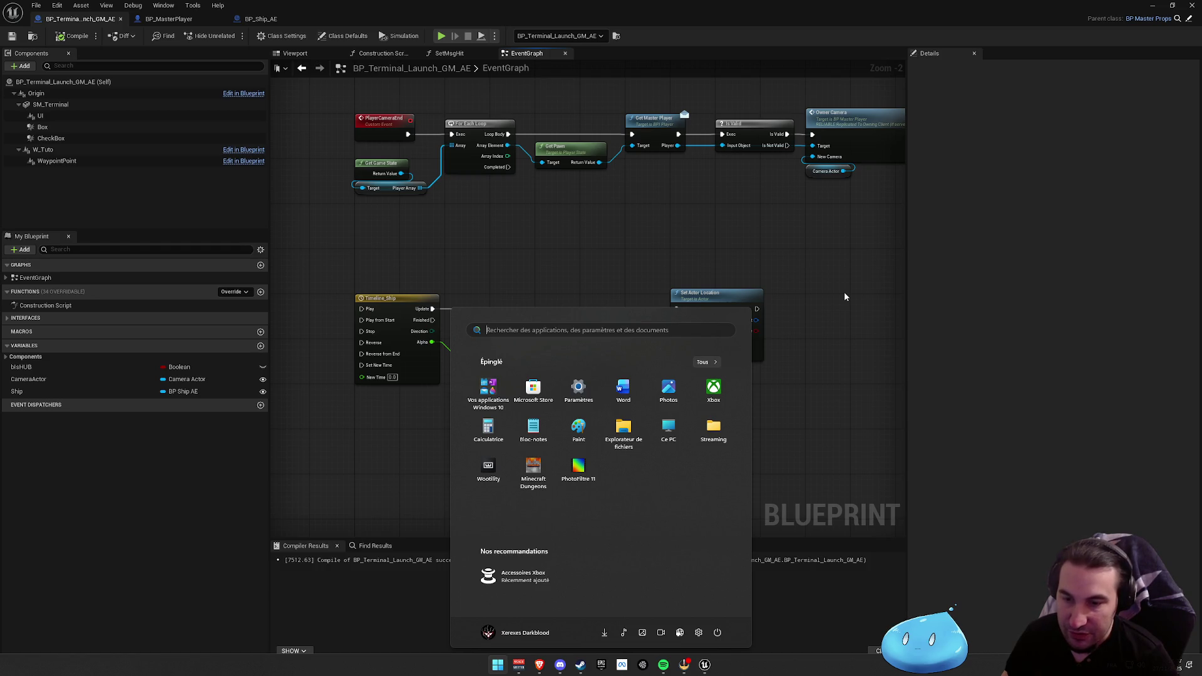
Dismiss the Start menu by clicking the empty canvas, revealing the ship timeline and camera nodes
left_click(844, 297)
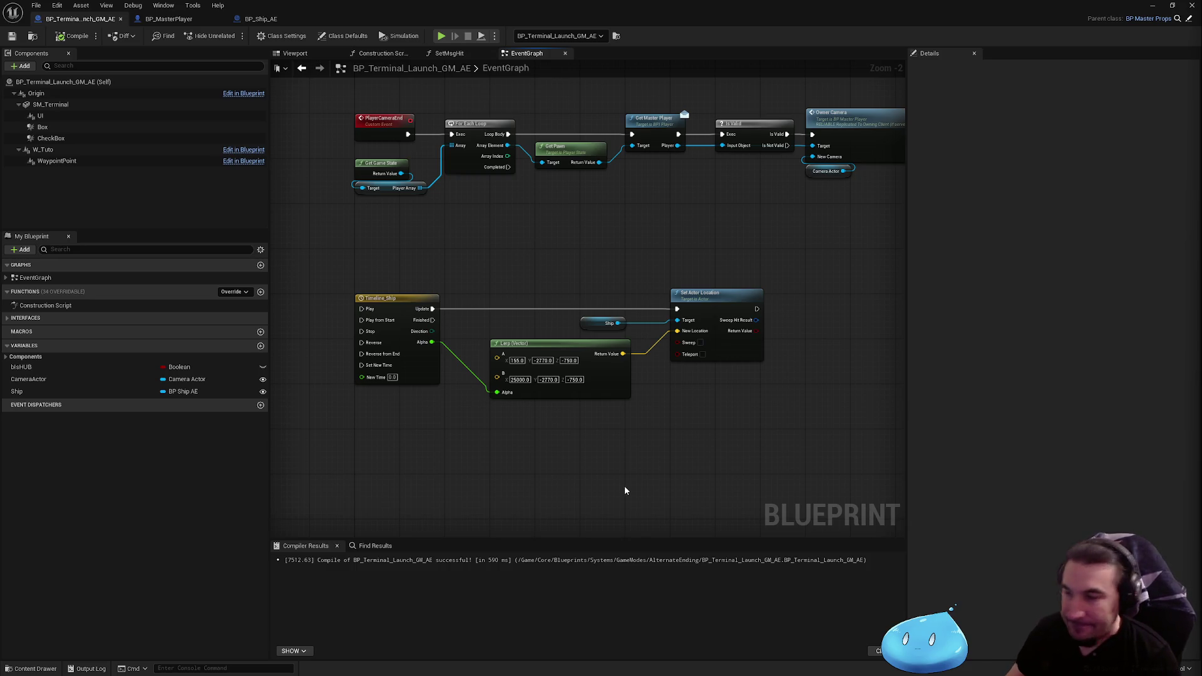
key("super")
key("Escape")
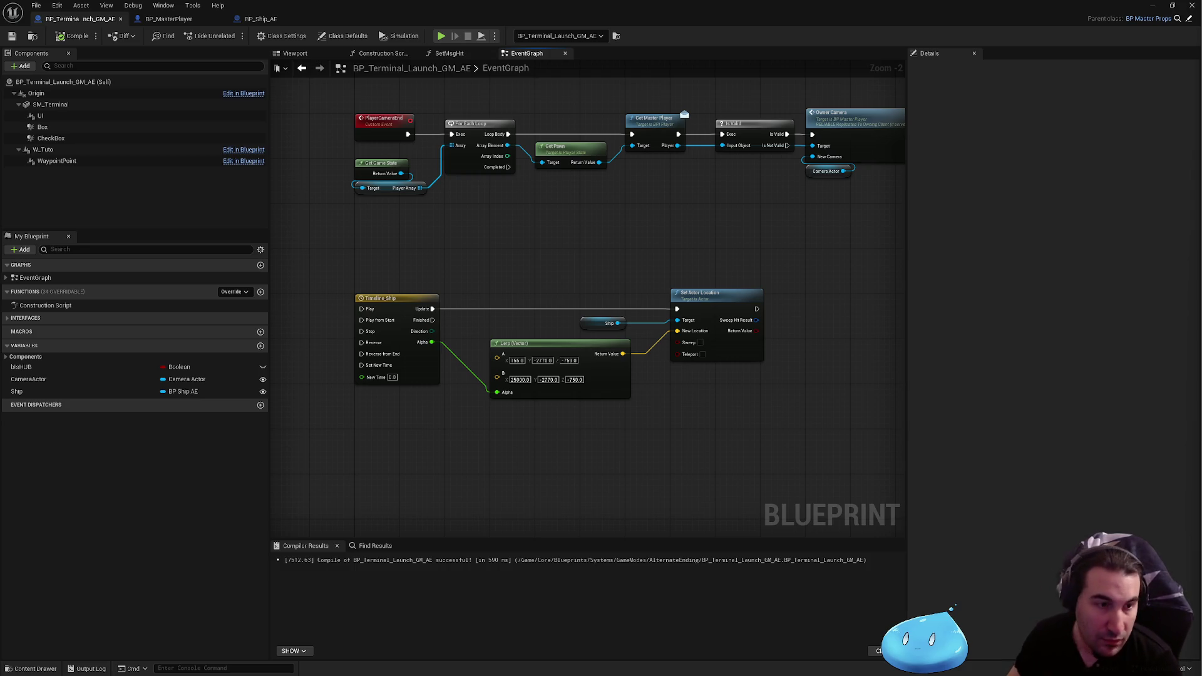
key("super")
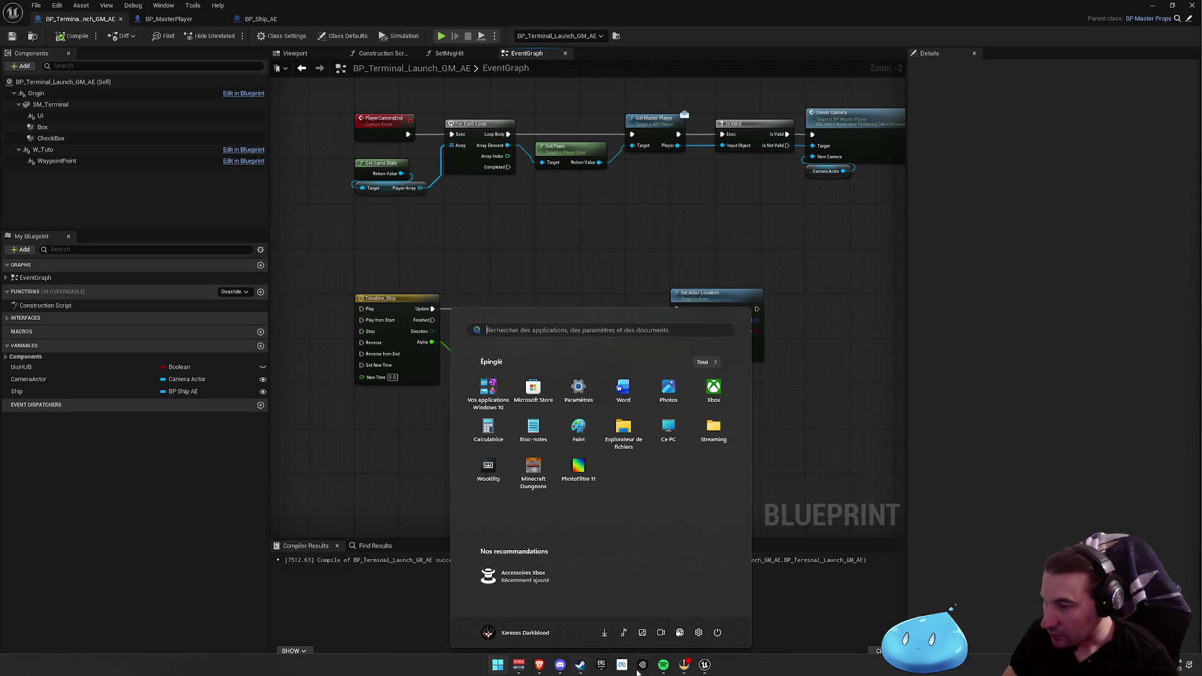
left_click(549, 654)
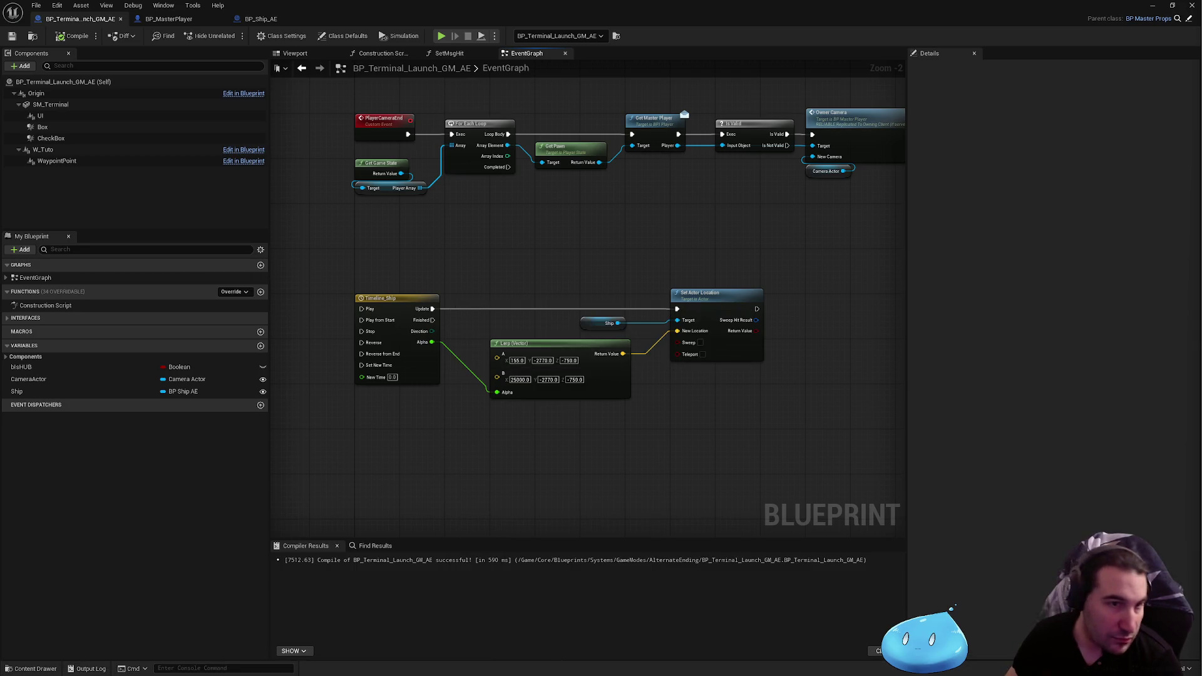
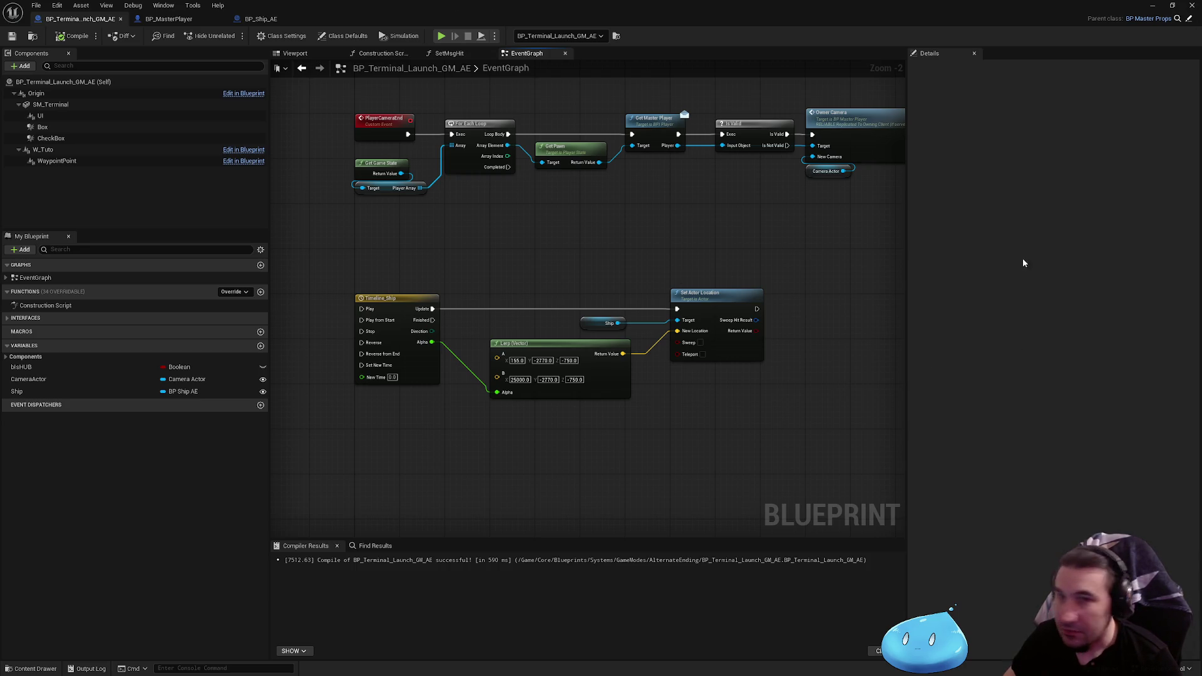
Shift the event graph nodes left to review the camera-switch and ship timeline logic
key("super")
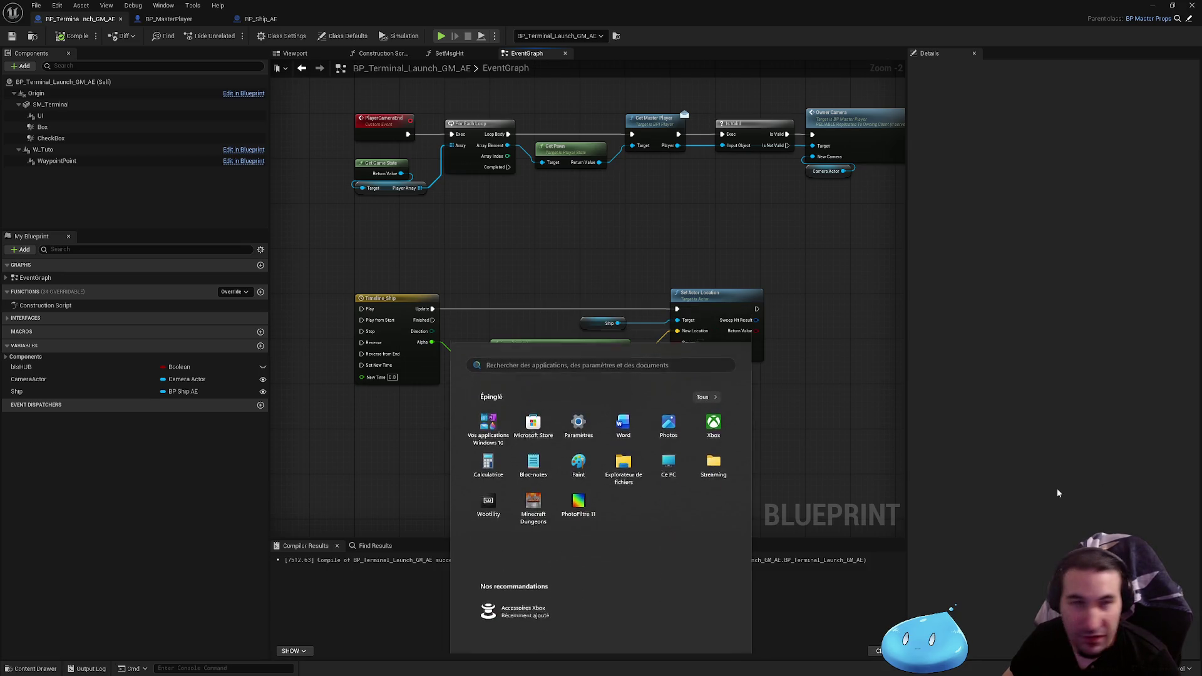
key("Escape")
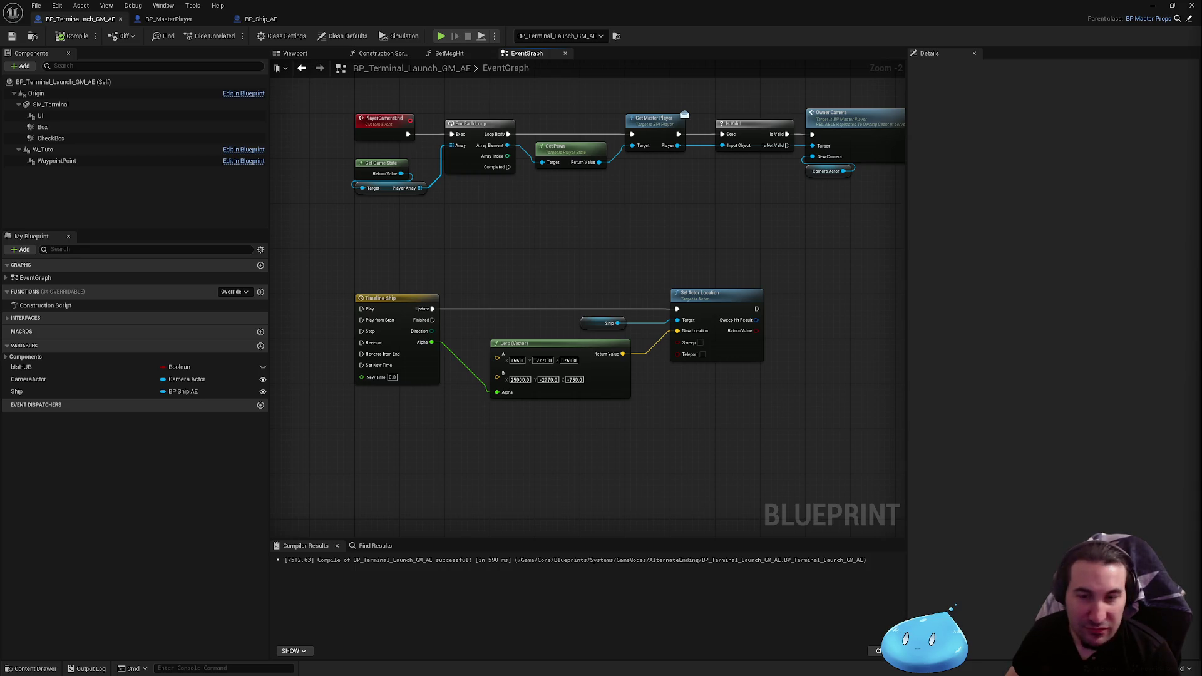
mouse_move(837, 481)
left_mouse_down()
mouse_move(850, 534)
mouse_move(652, 503)
mouse_move(747, 515)
left_mouse_up()
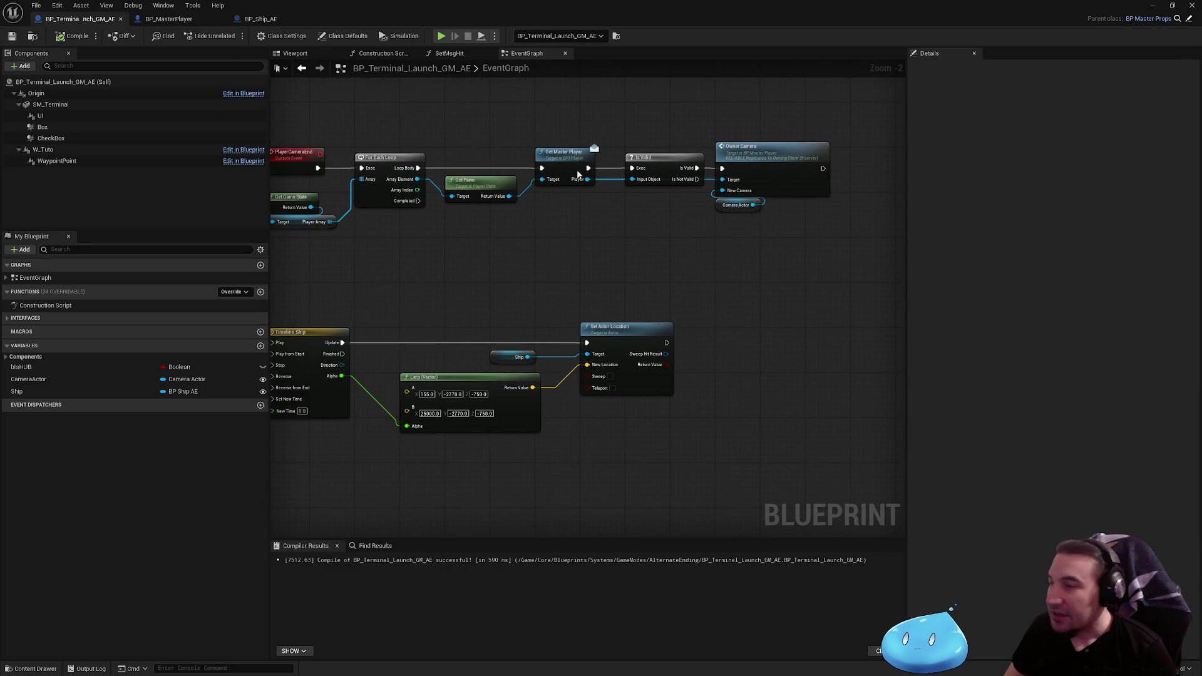
key("super")
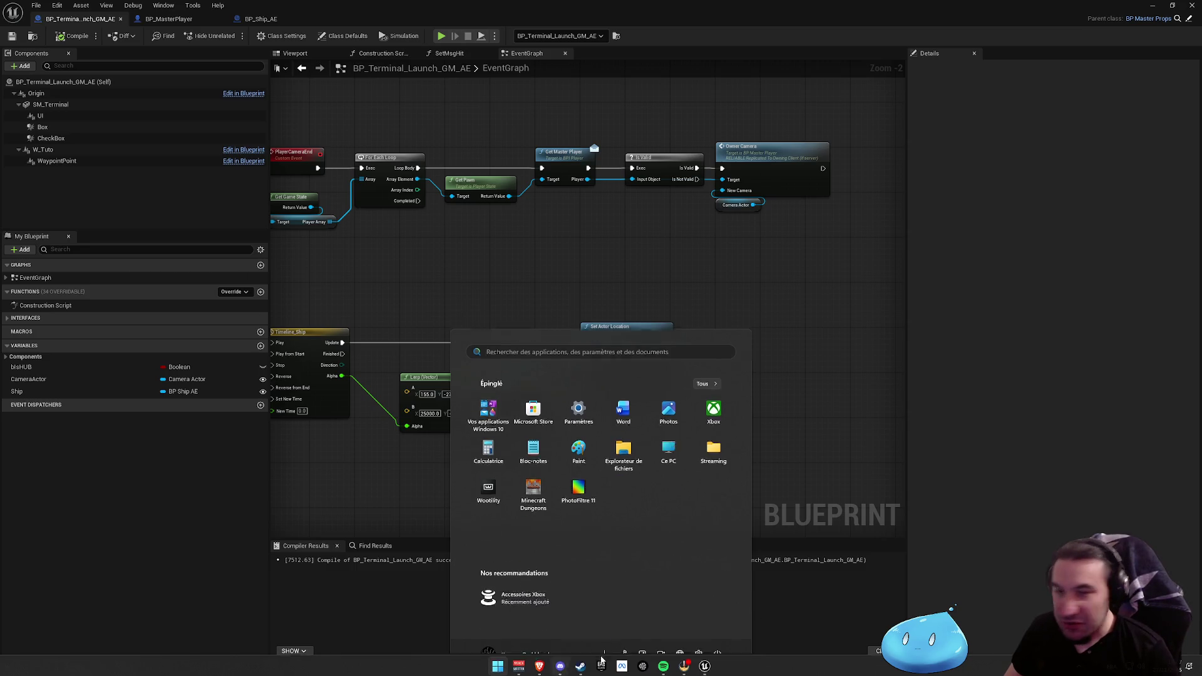
key("Escape")
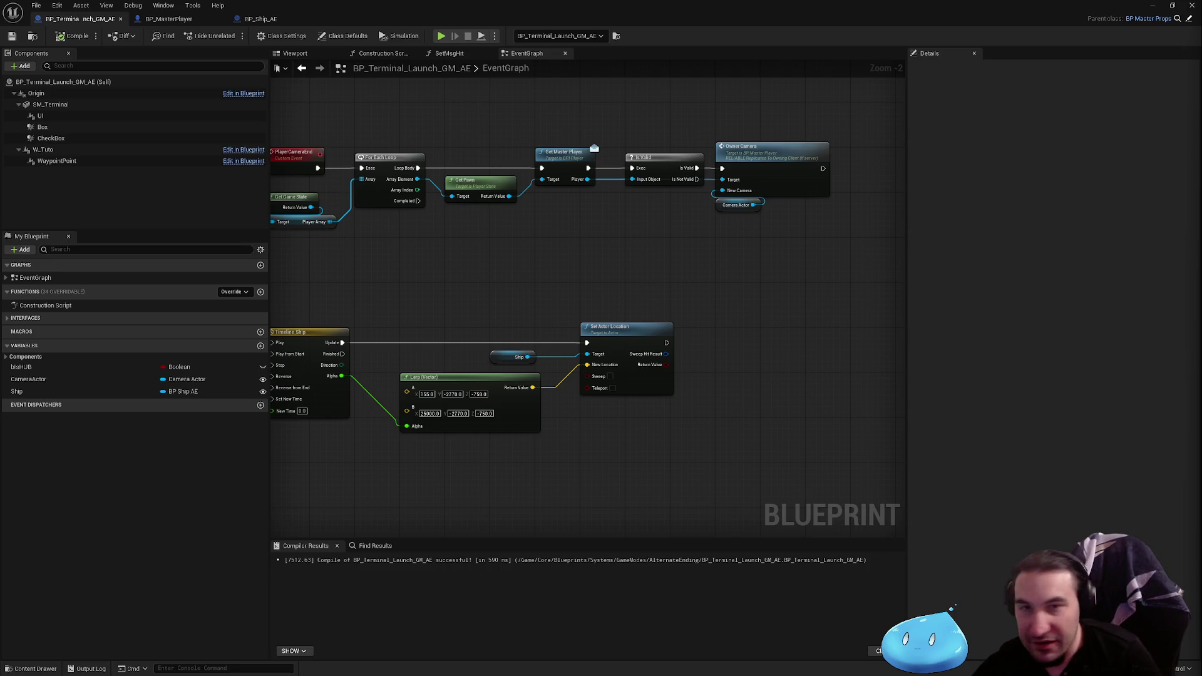
key("super")
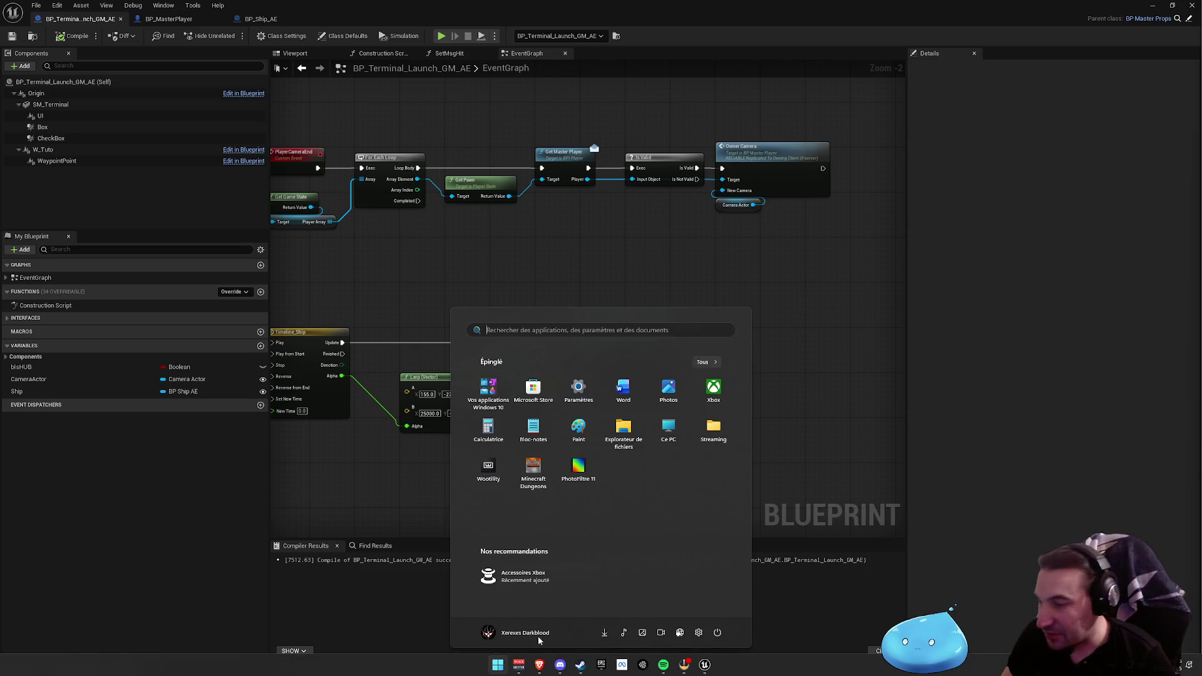
key("super")
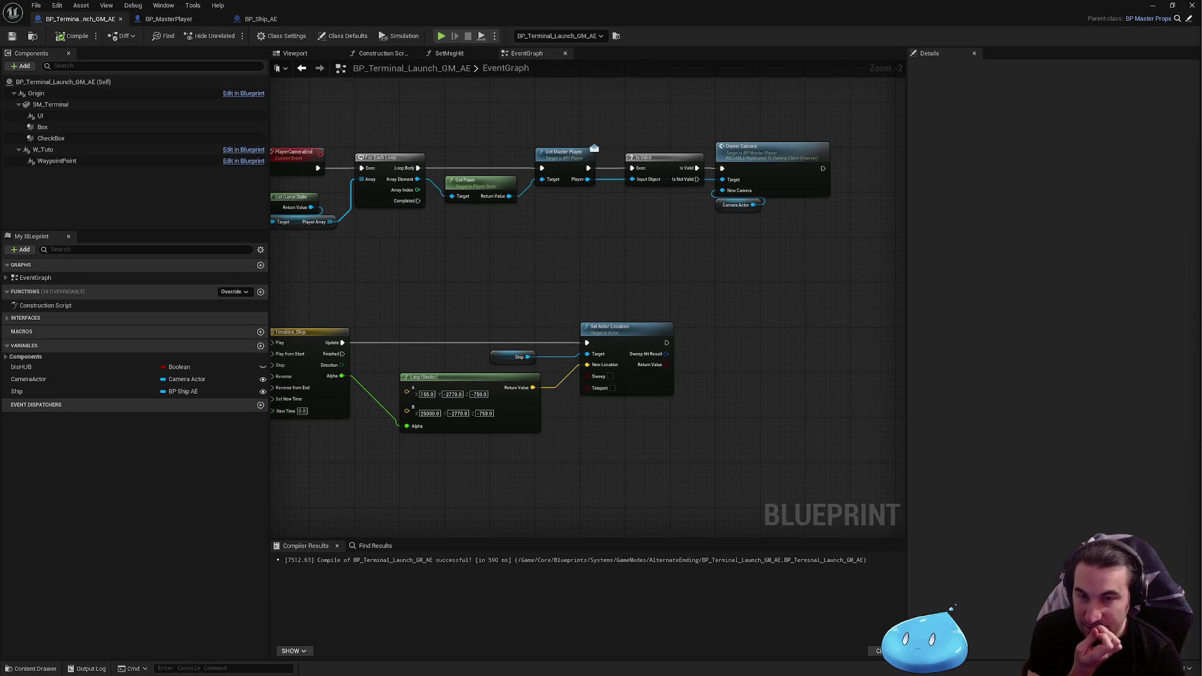
key("super")
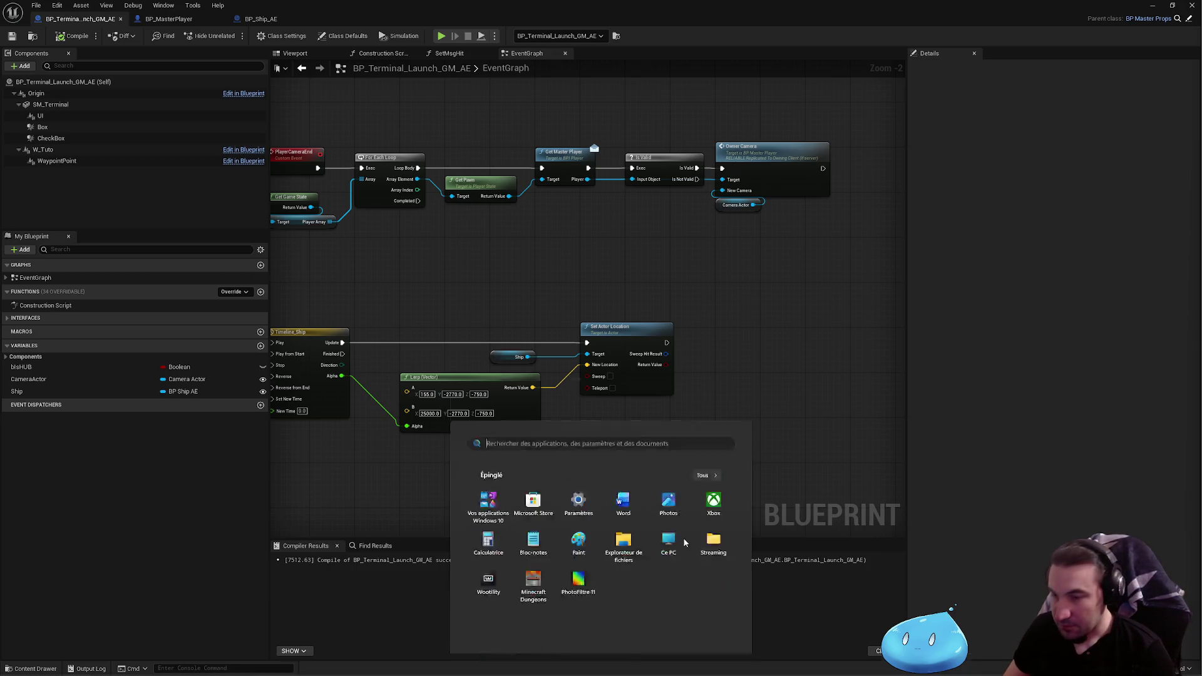
key("Escape")
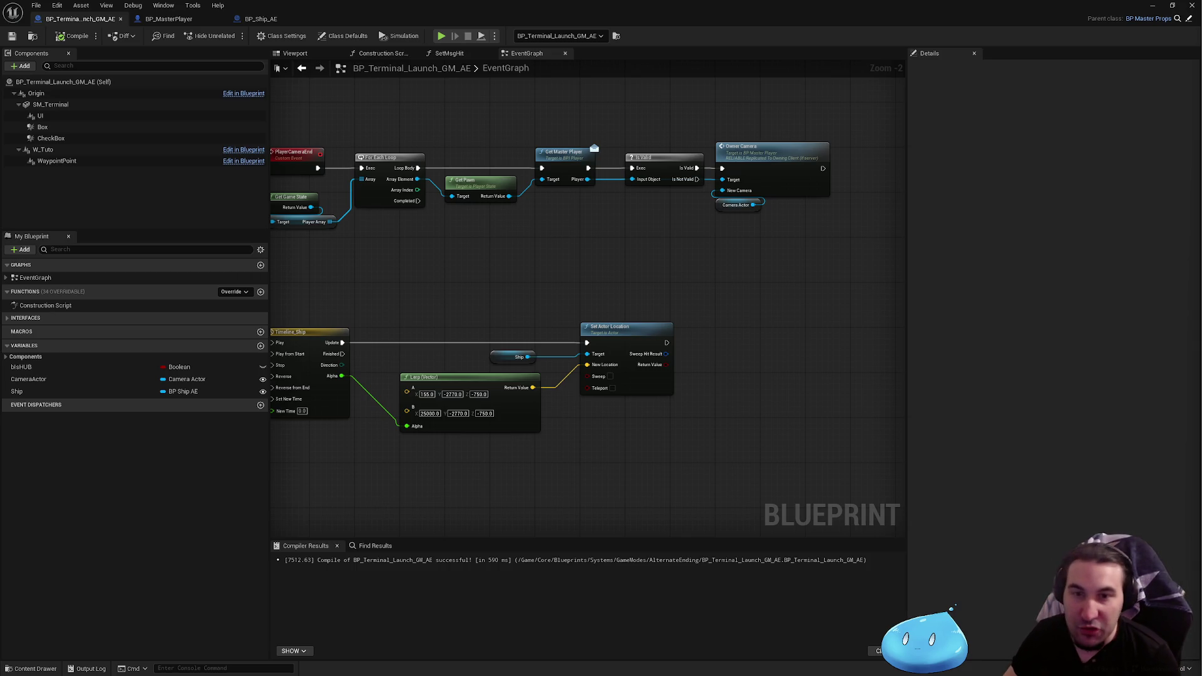
key("super")
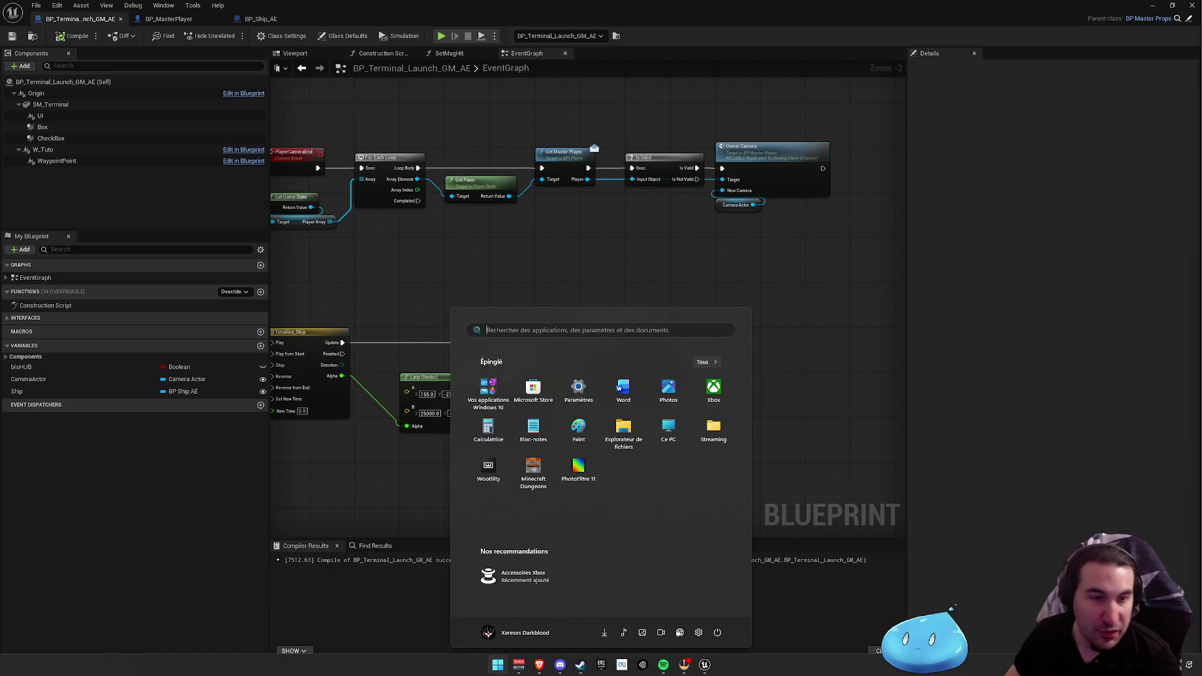
key("Escape")
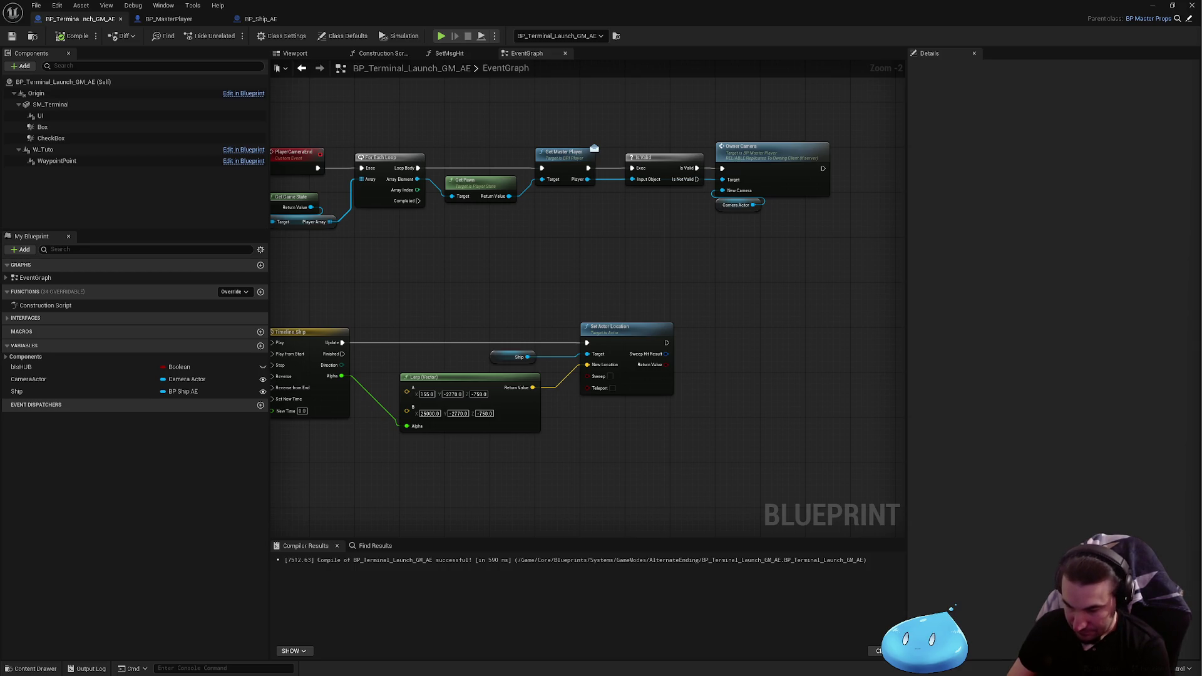
key("super")
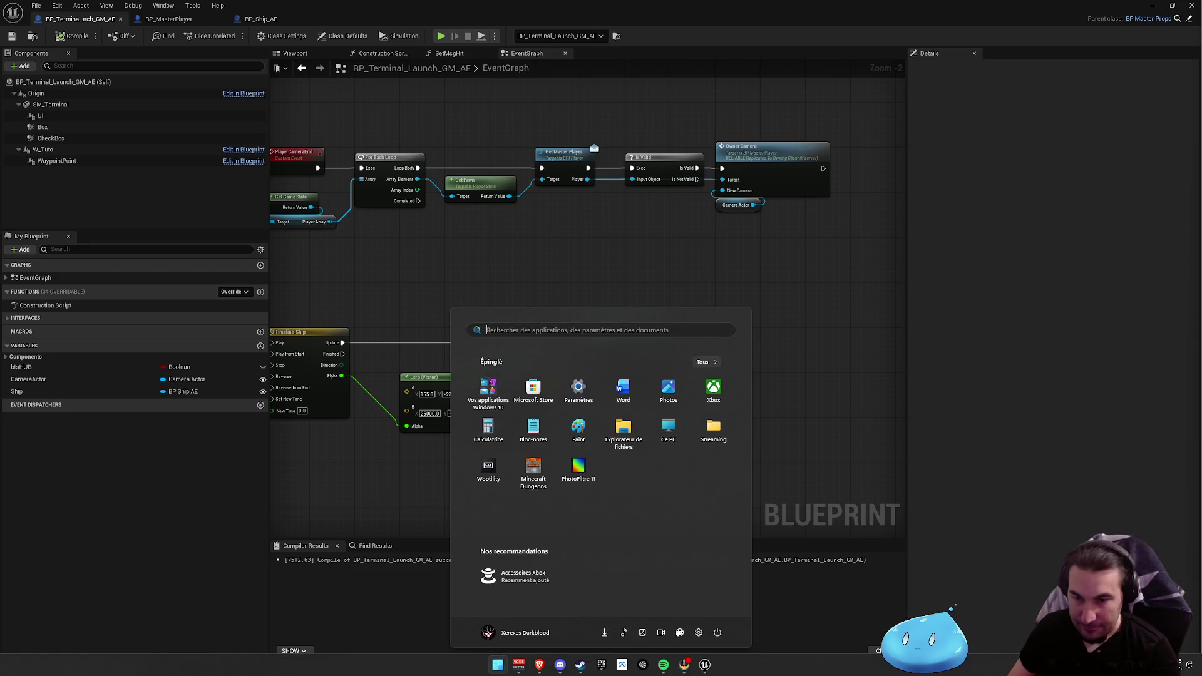
key("super")
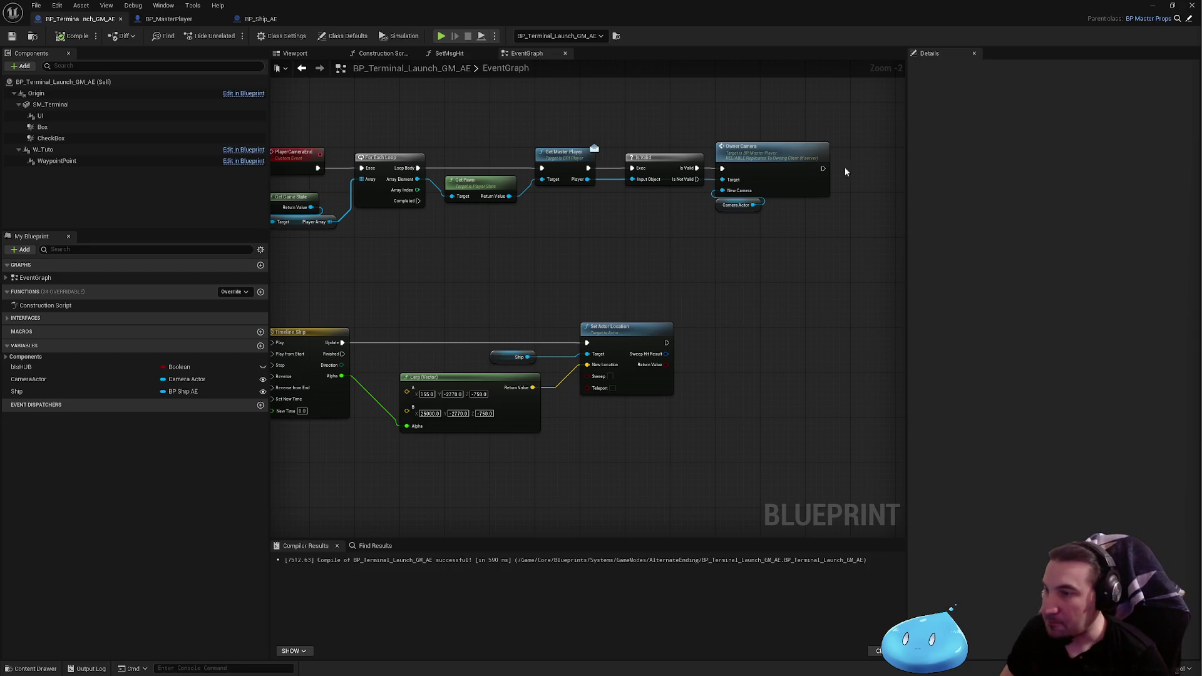
left_click_drag(655, 263, 753, 238)
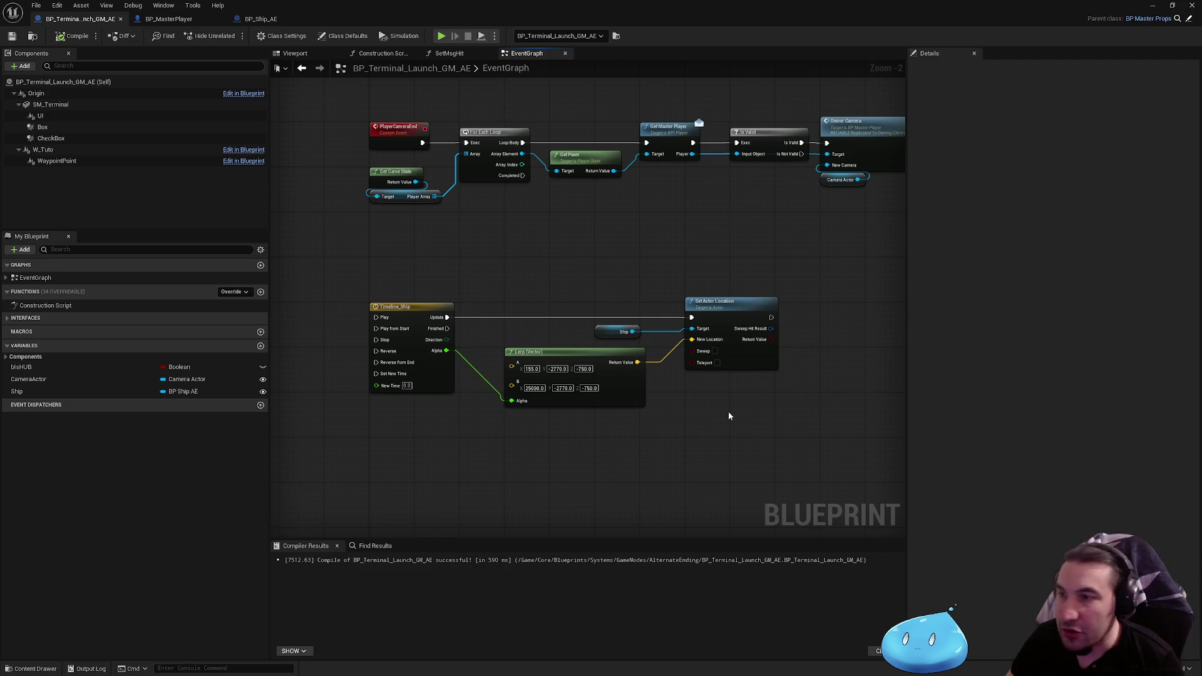
Zoom out and box-select the ship Timeline and Lerp nodes together
left_click_drag(727, 411, 644, 406)
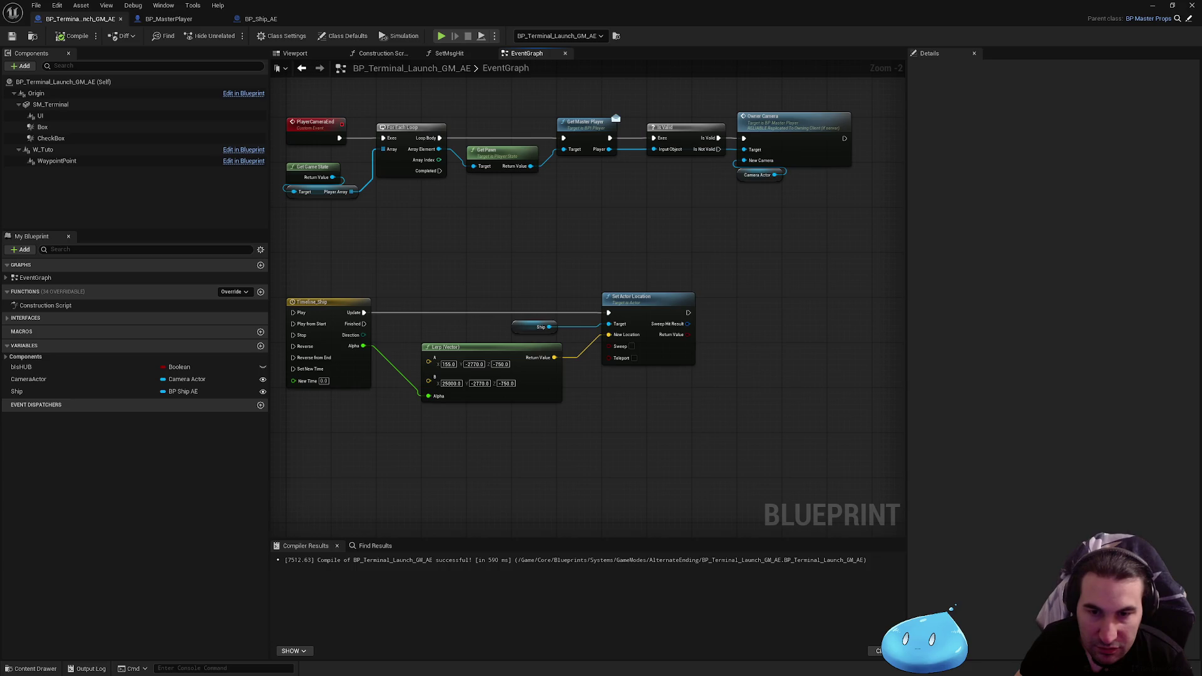
scroll(676, 419, "down", 2)
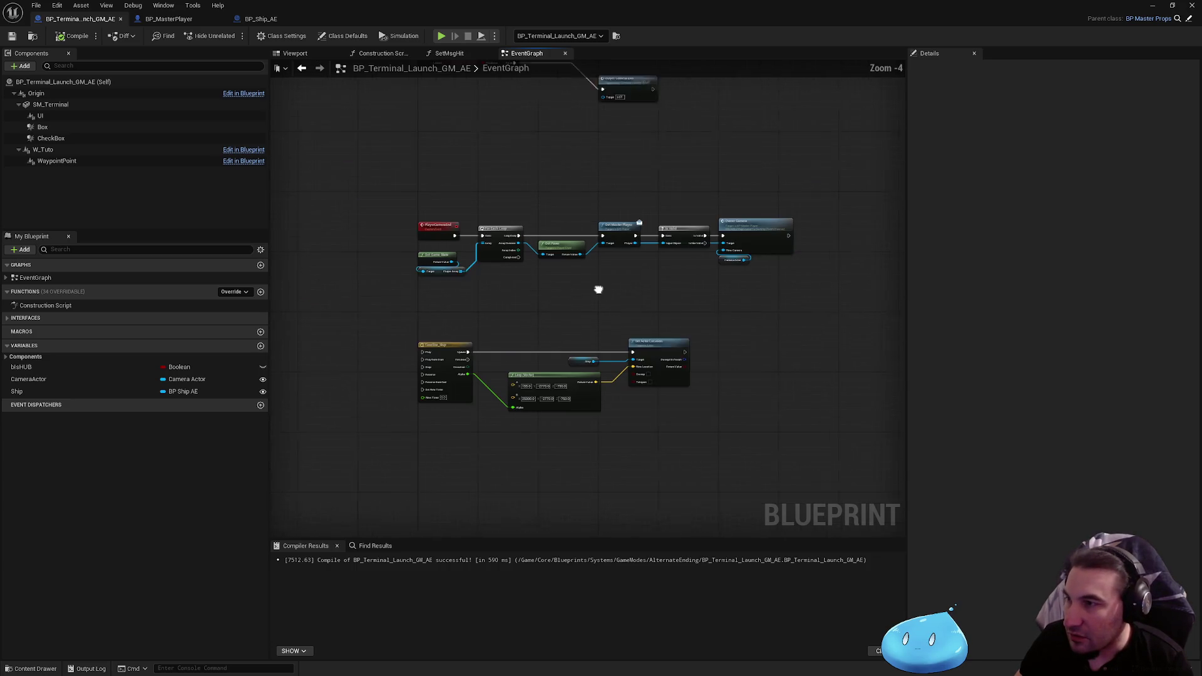
left_click_drag(599, 289, 591, 313)
scroll(591, 313, "up", 2)
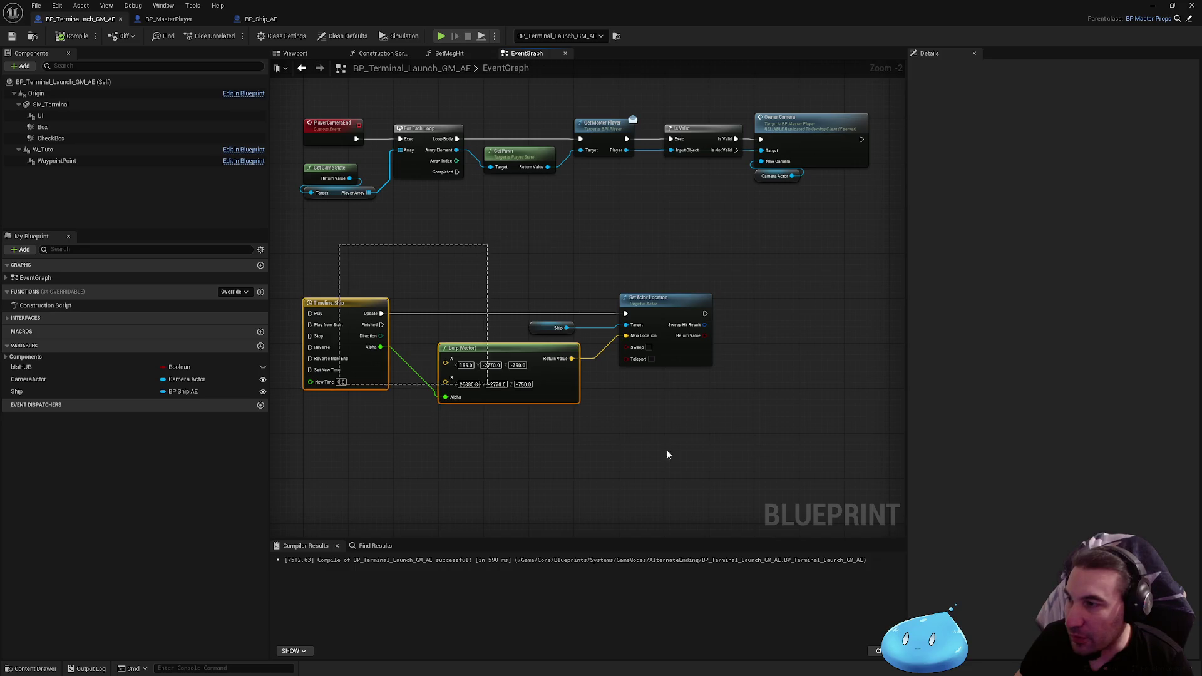
Back in the level editor, run a brief test play and check BP_AE_CommandCenter's options
key("super+Down")
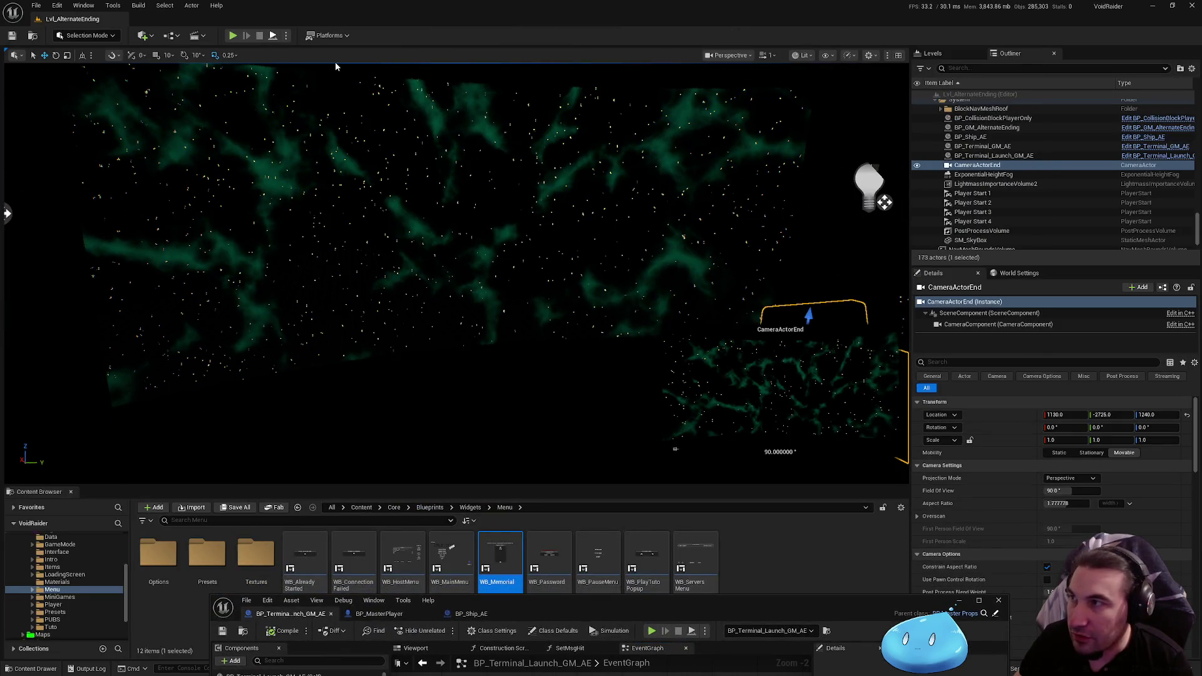
key("alt+p")
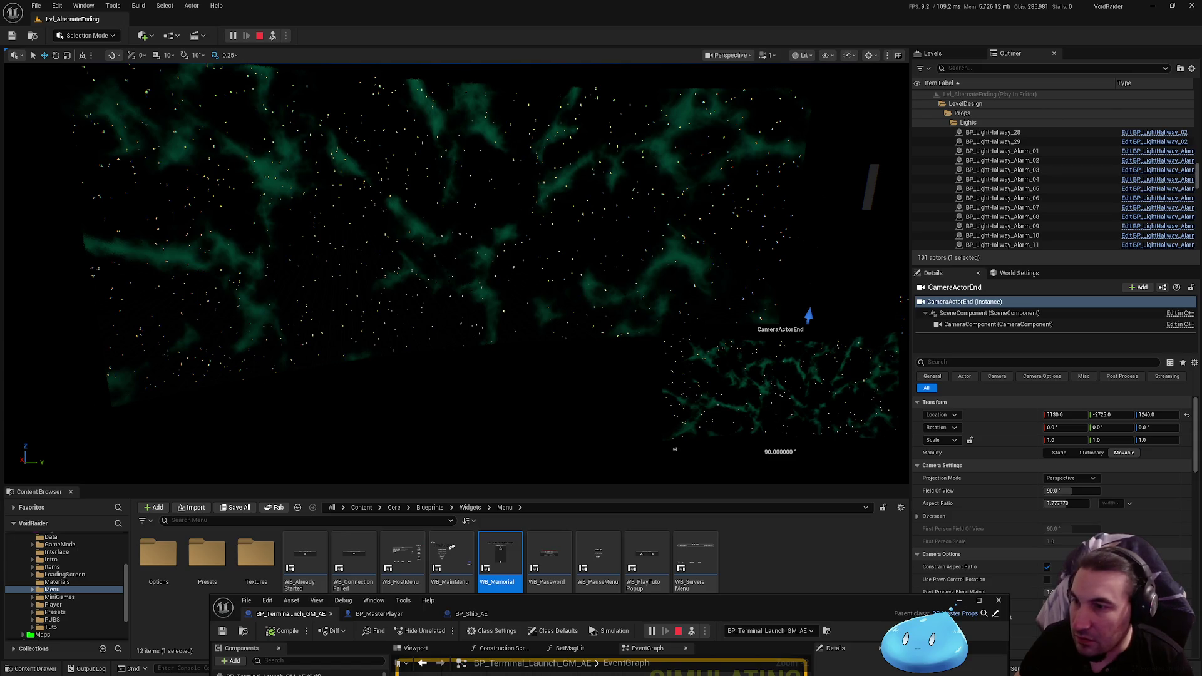
right_click(433, 203)
key("Escape")
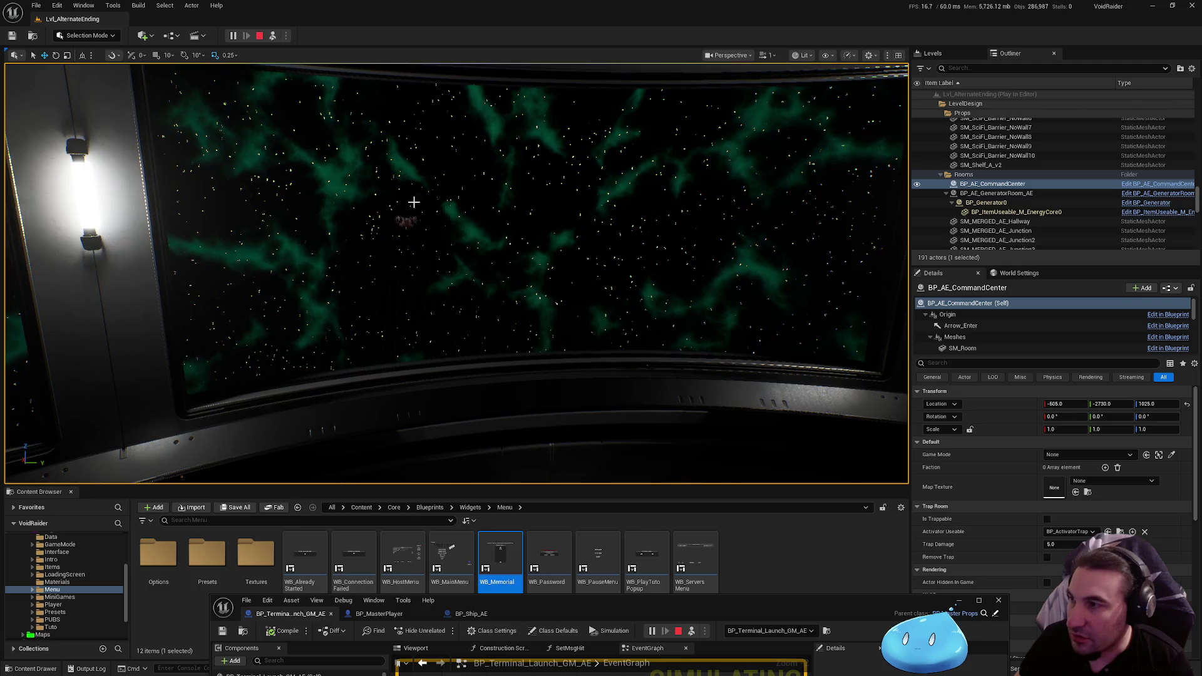
key("Escape")
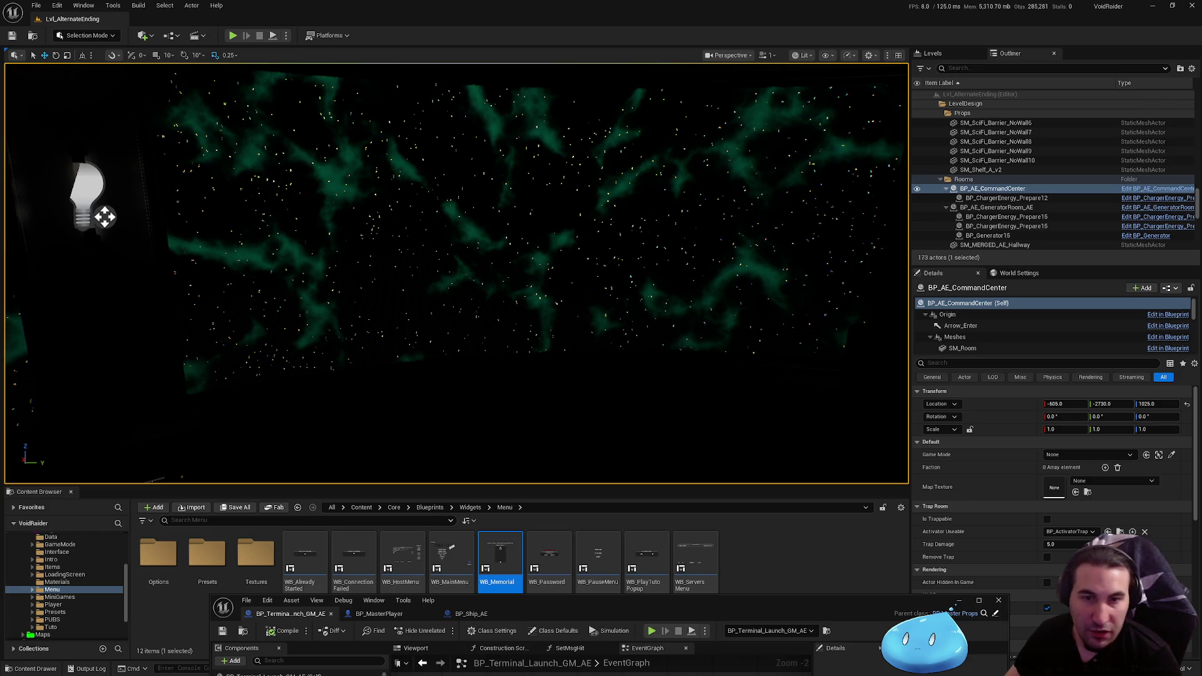
Rotate the viewport camera to look around the command center room
left_click_drag(743, 610, 694, 597)
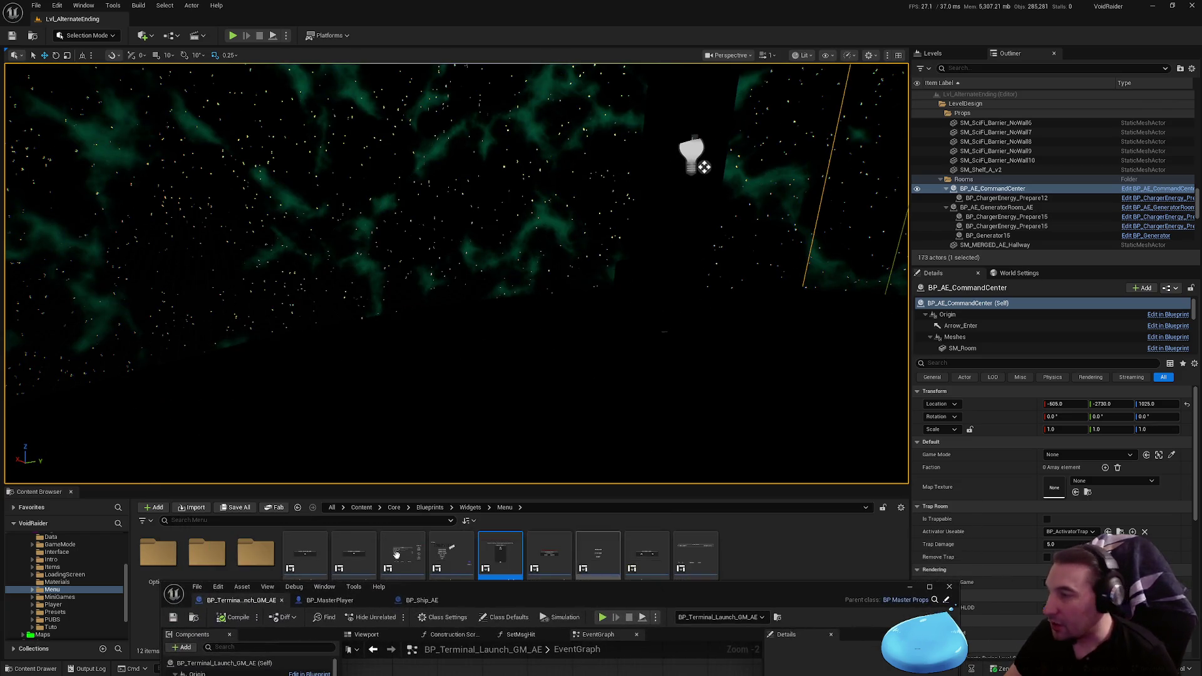
Maximize the Blueprint editor, then run and stop a Play-in-Editor session of the level
left_click_drag(767, 588, 755, 171)
double_click(755, 171)
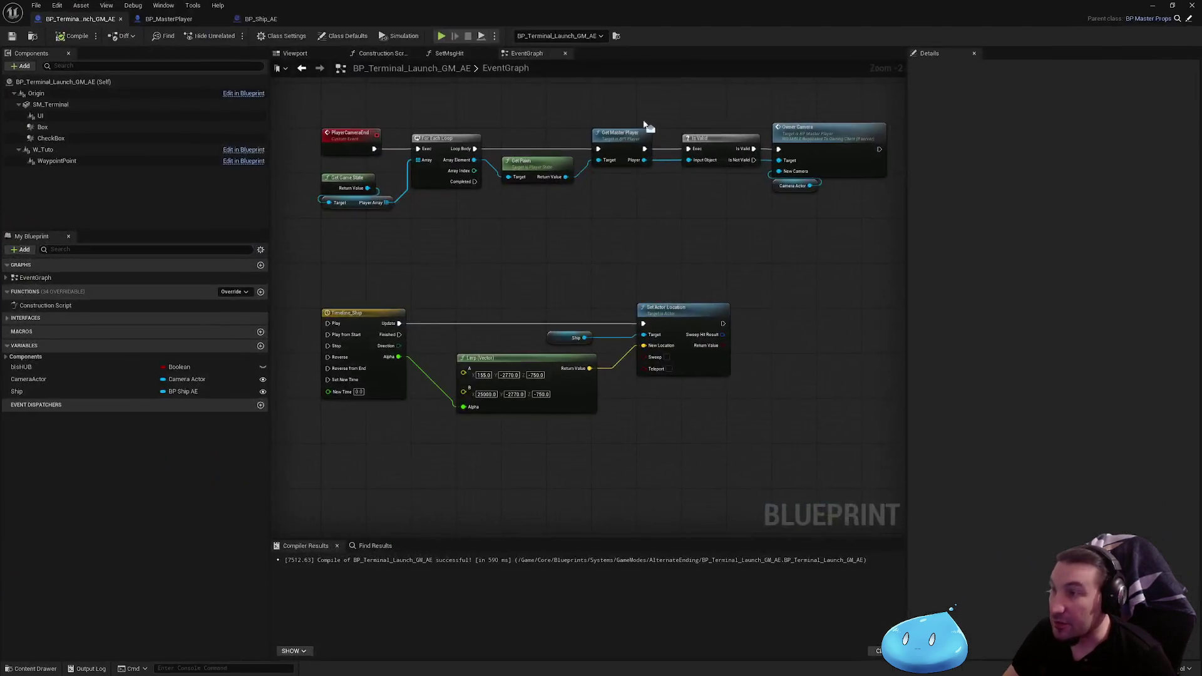
key("alt+Tab")
key("alt+p")
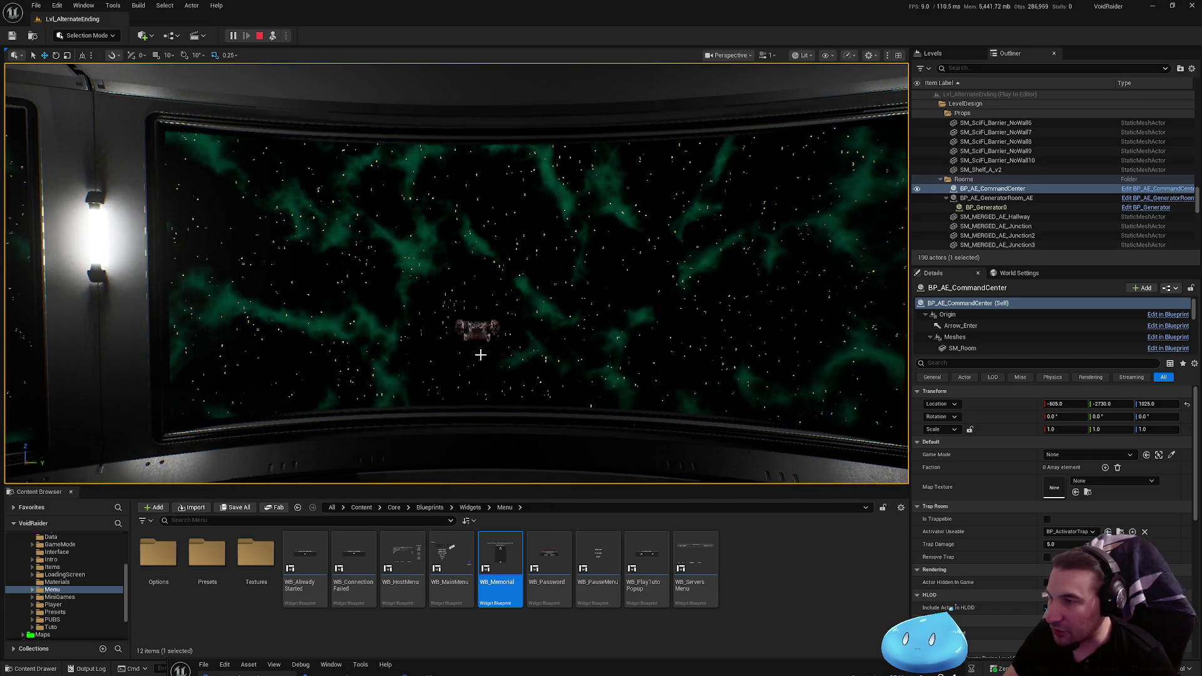
key("Escape")
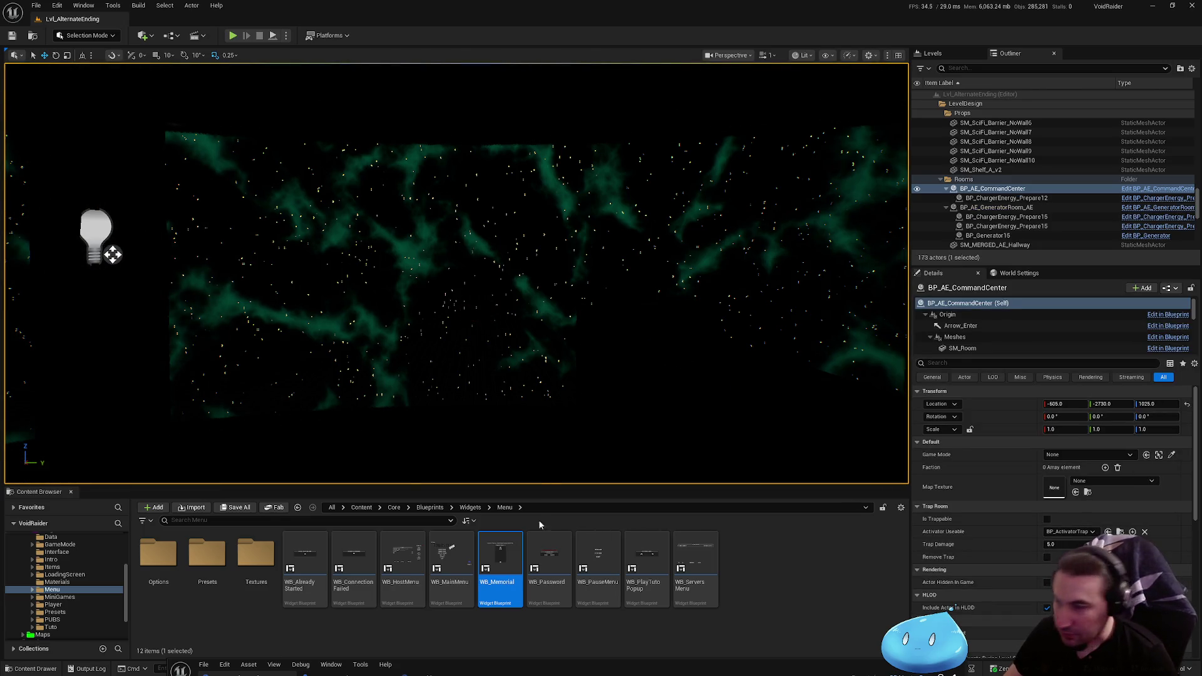
Return to the terminal Blueprint, pan its event graph down slightly, and restore the window
key("alt+Tab")
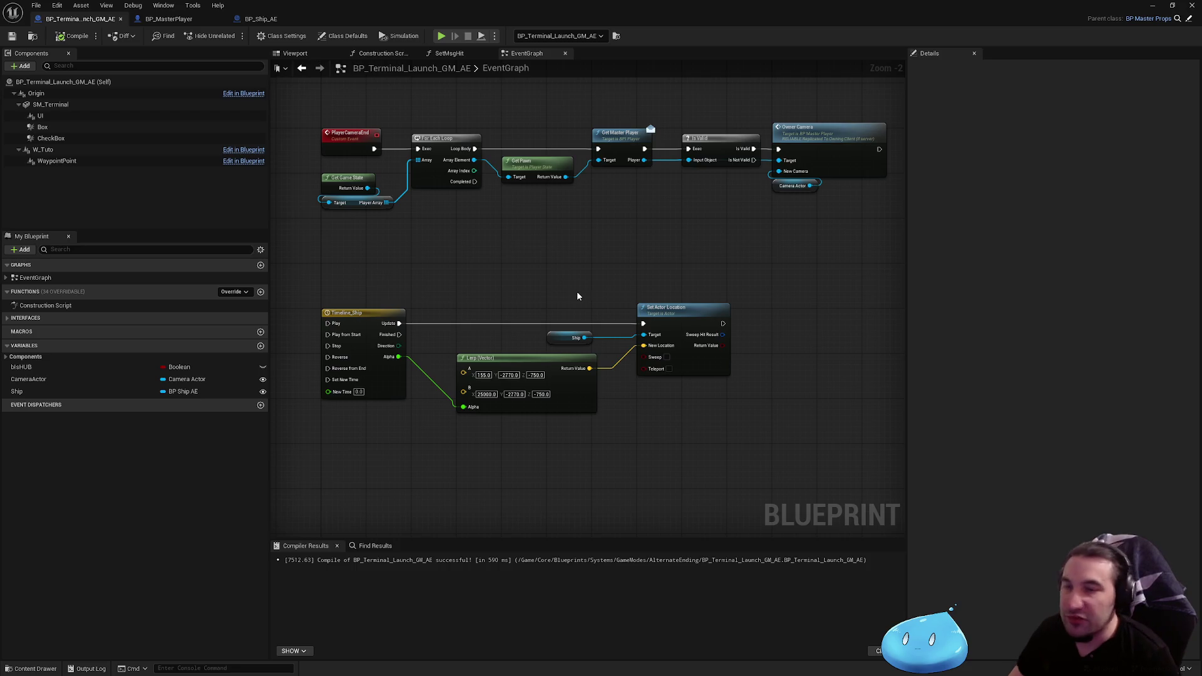
right_click(591, 283)
left_click(660, 211)
left_click_drag(660, 212, 671, 244)
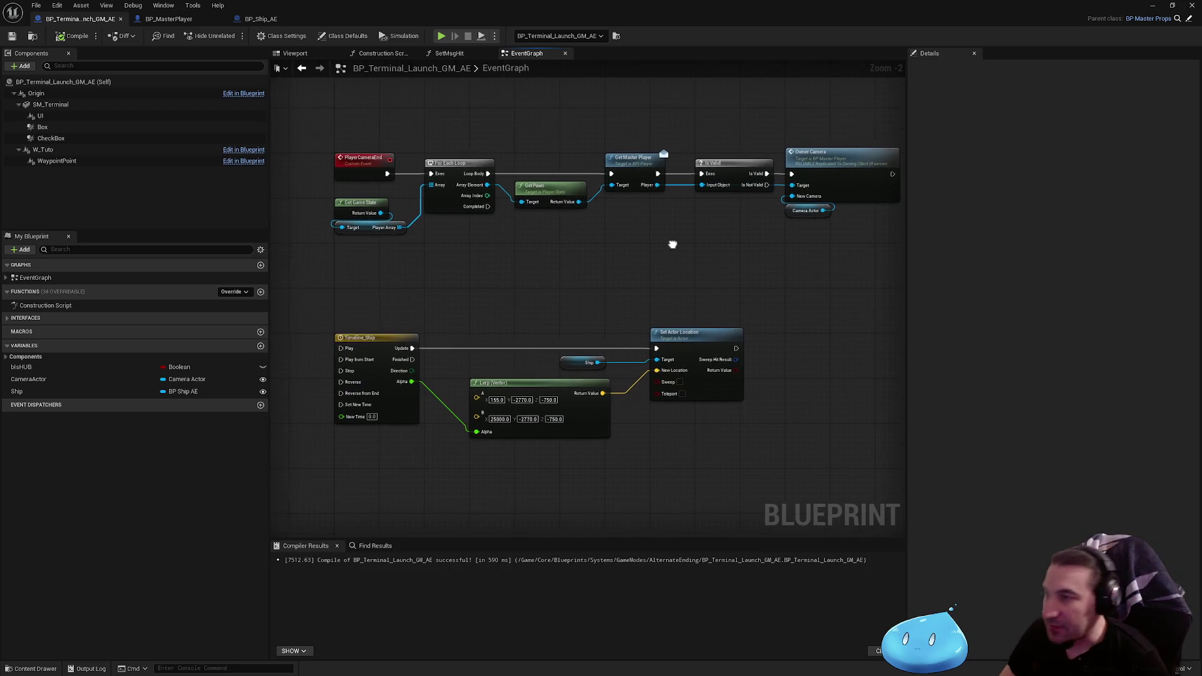
left_click_drag(472, 8, 472, 187)
Show the terminal's Viewport preview, then shrink the Blueprint editor to reveal the level
double_click(472, 187)
left_click(295, 53)
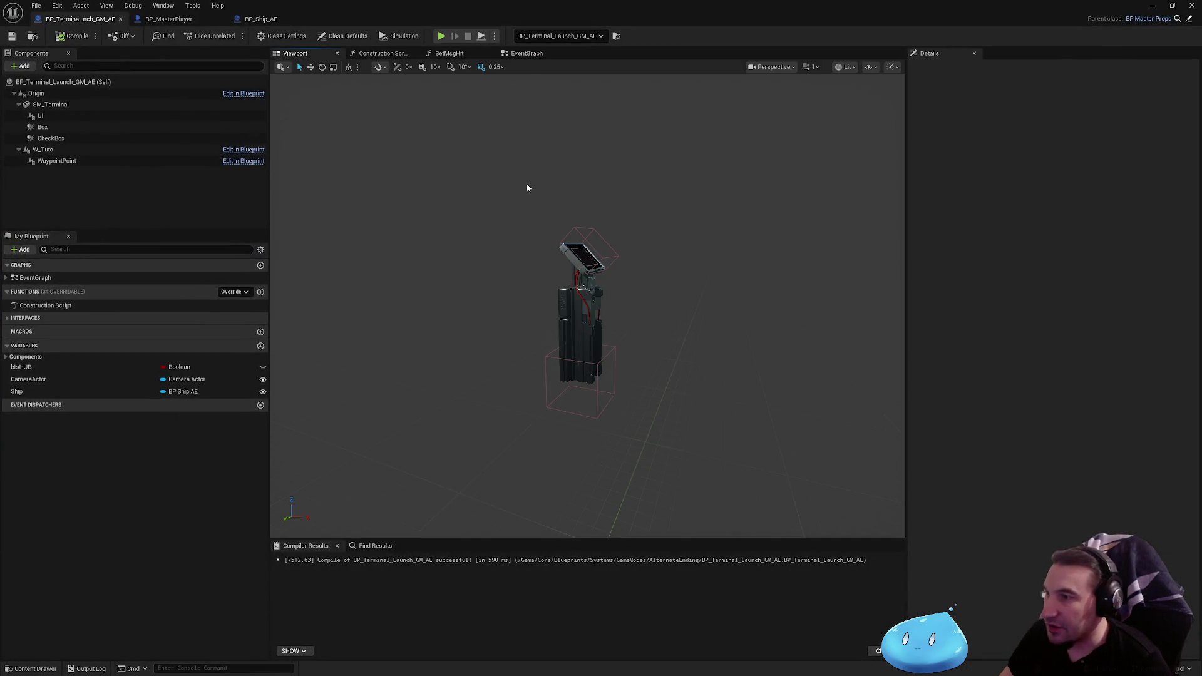
left_click_drag(507, 19, 507, 591)
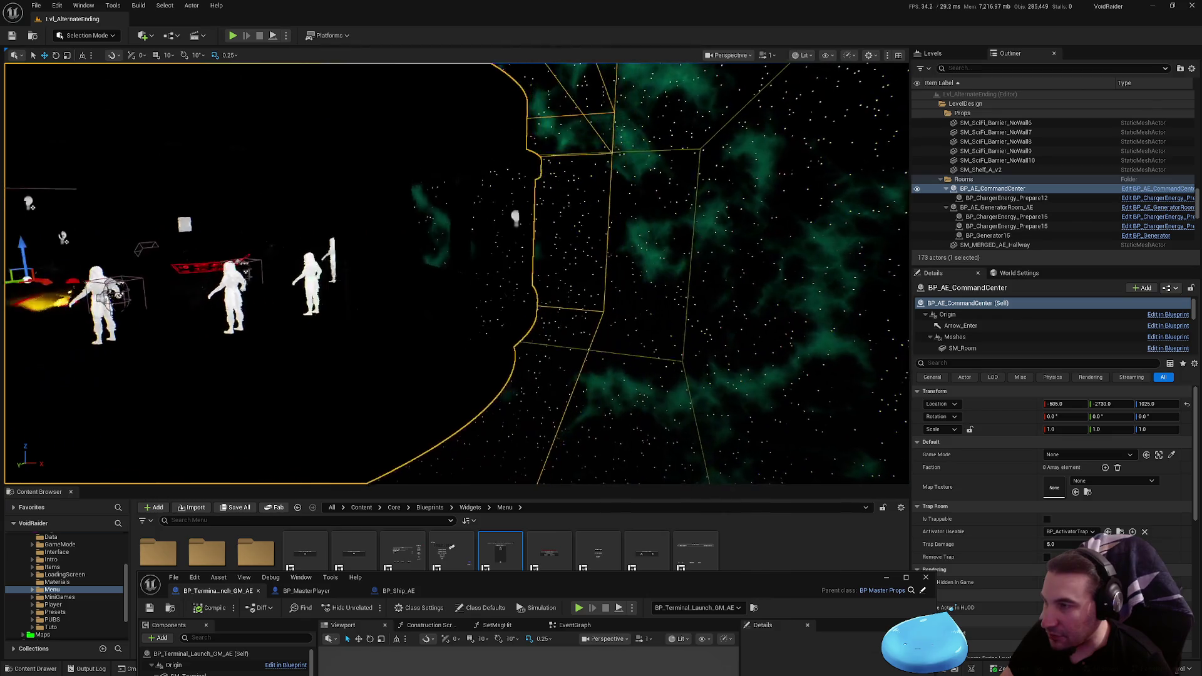
left_click(286, 35)
left_click(354, 54)
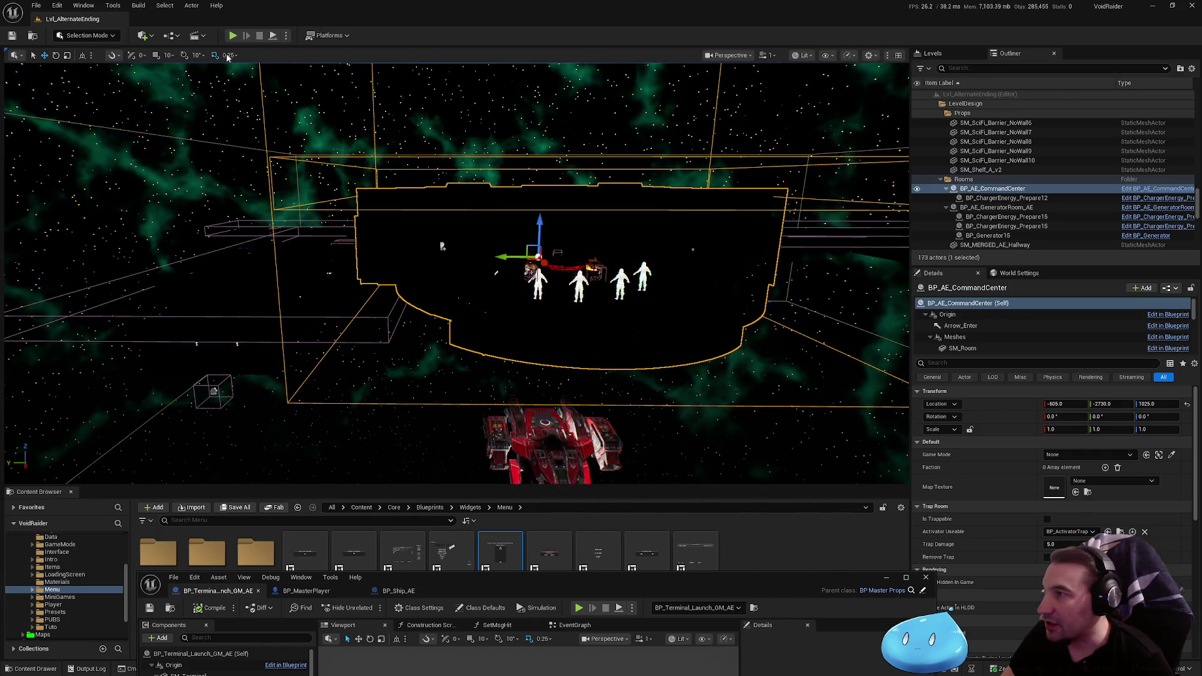
Set the level viewport's view mode to Unlit and bring the Blueprint back full screen
left_click(800, 55)
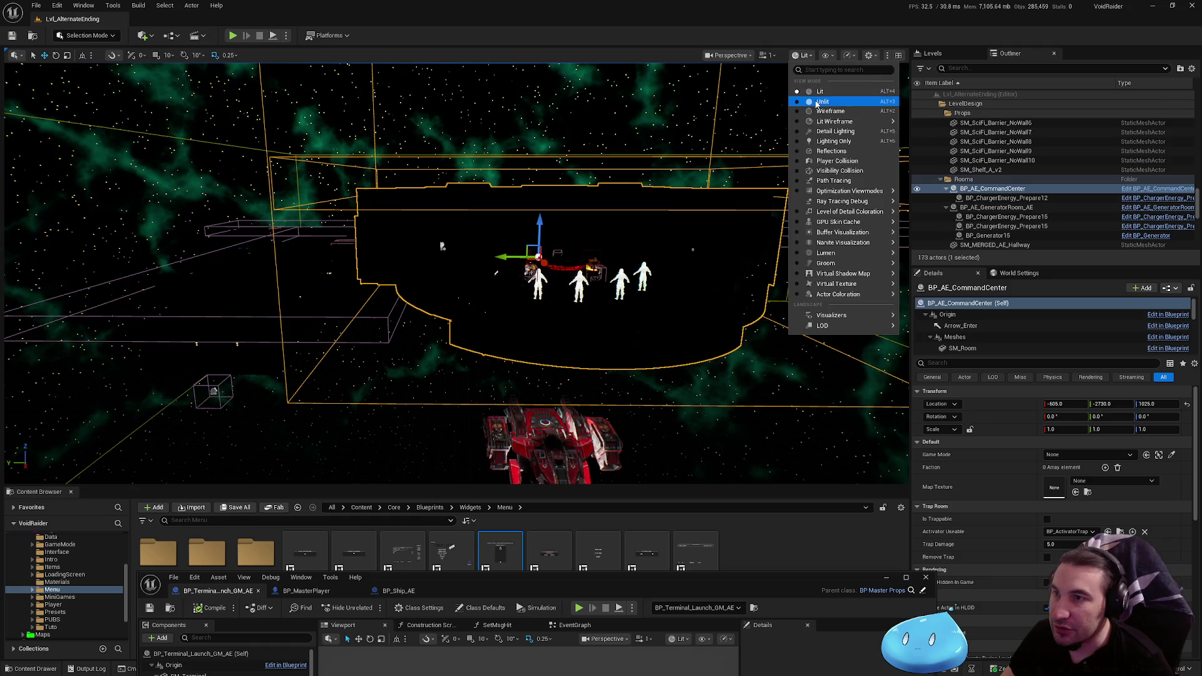
left_click(814, 94)
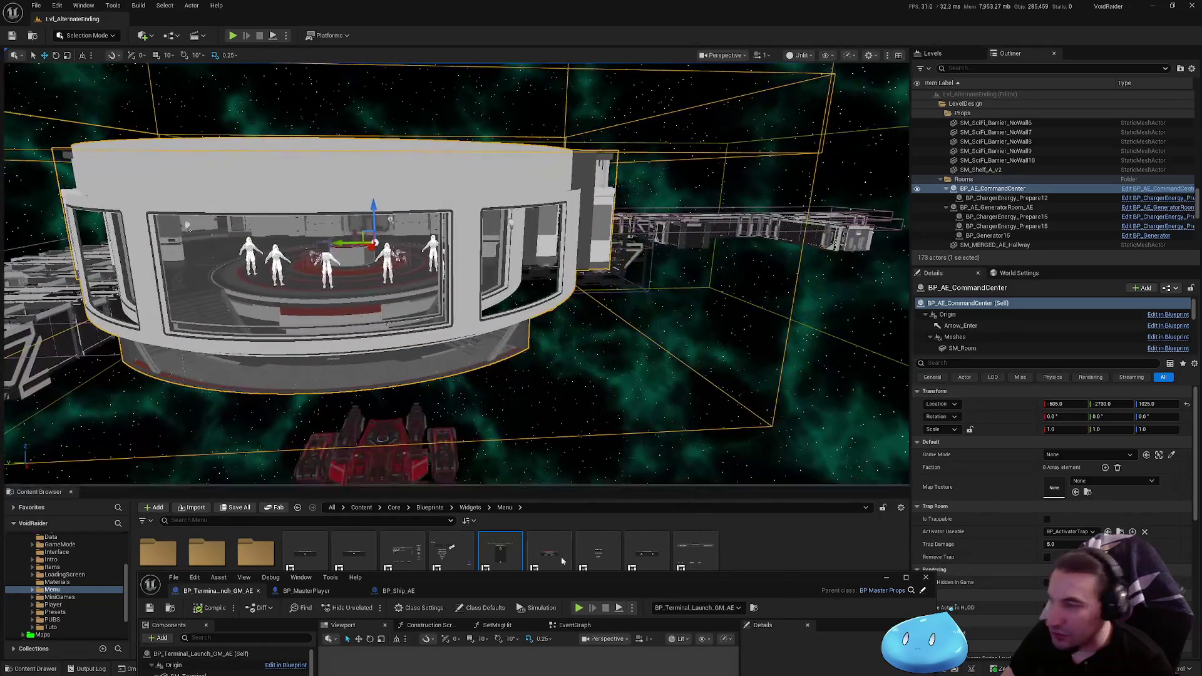
left_click_drag(572, 570, 581, 131)
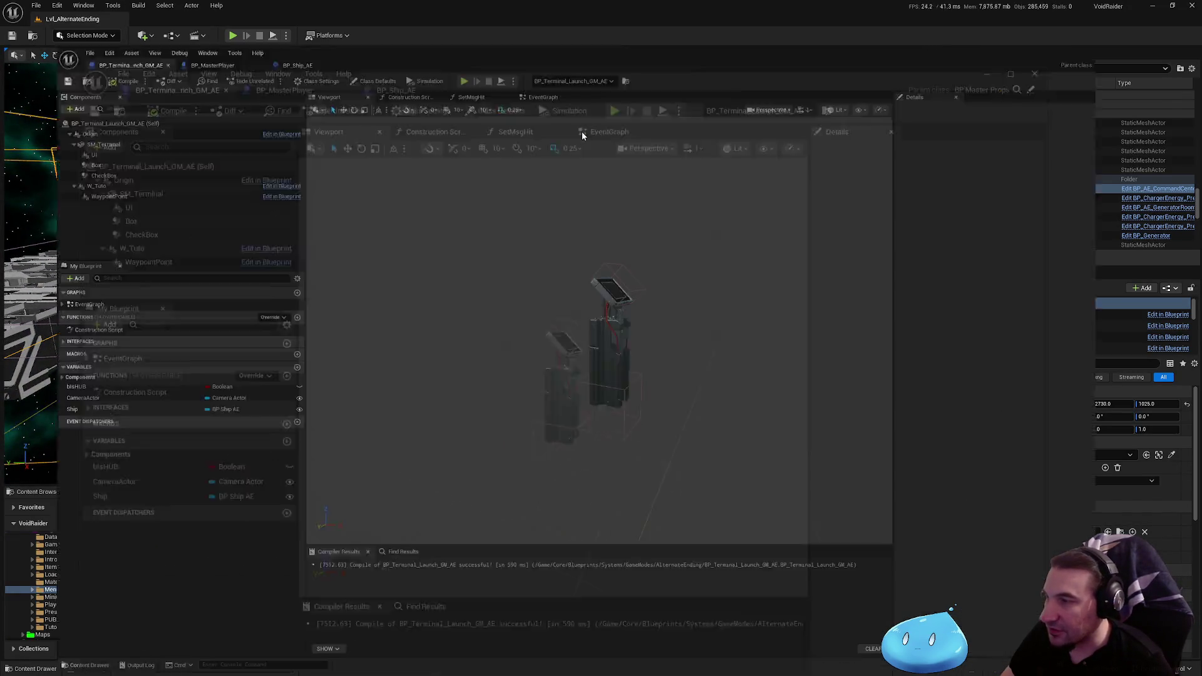
Add an Arrow component renamed 'Laser', then frame the CommandCenter in the level view
left_click(21, 65)
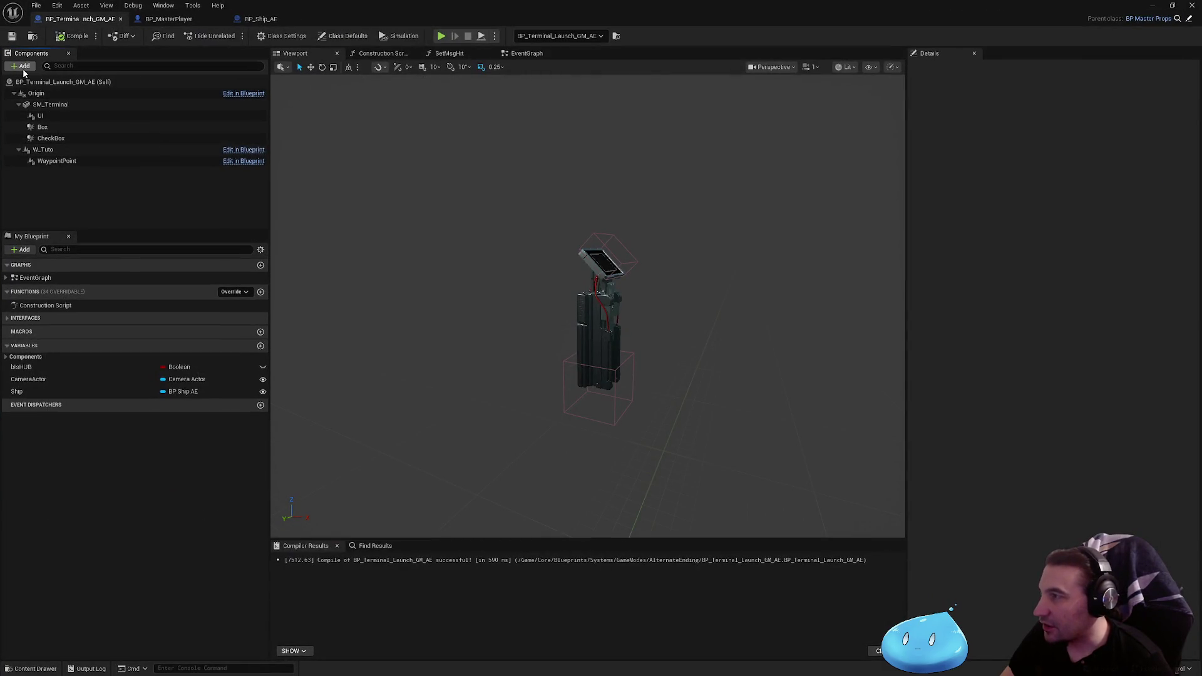
type("arrow")
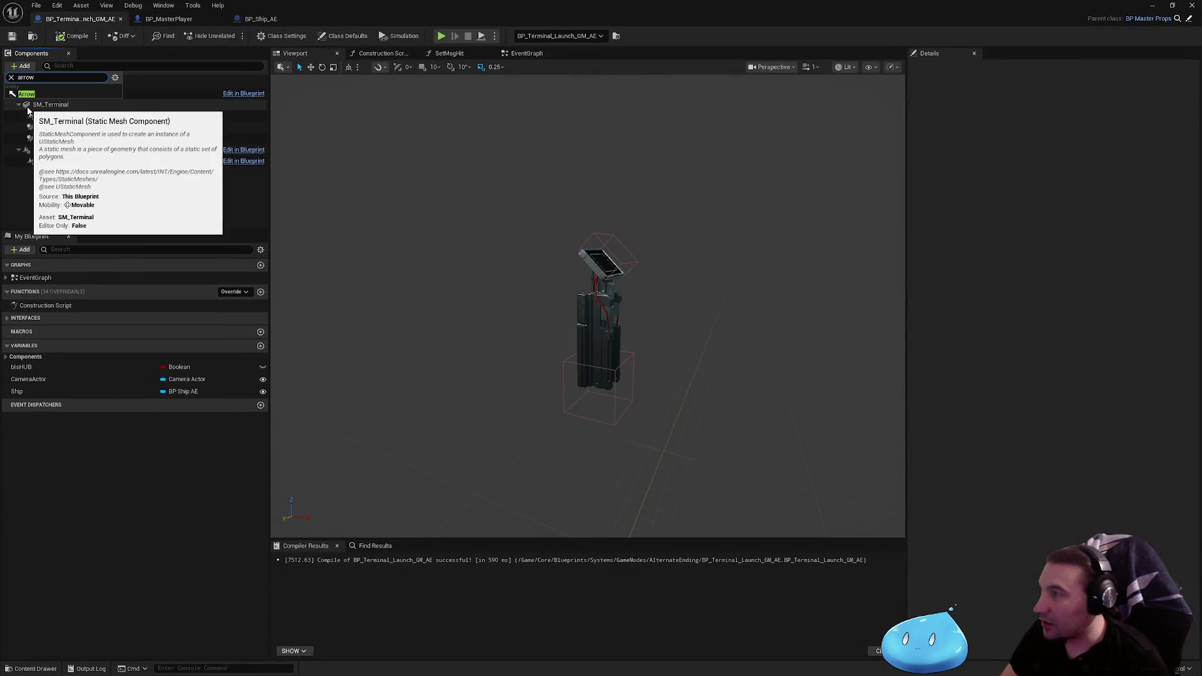
key("Return")
type("Laser")
key("Return")
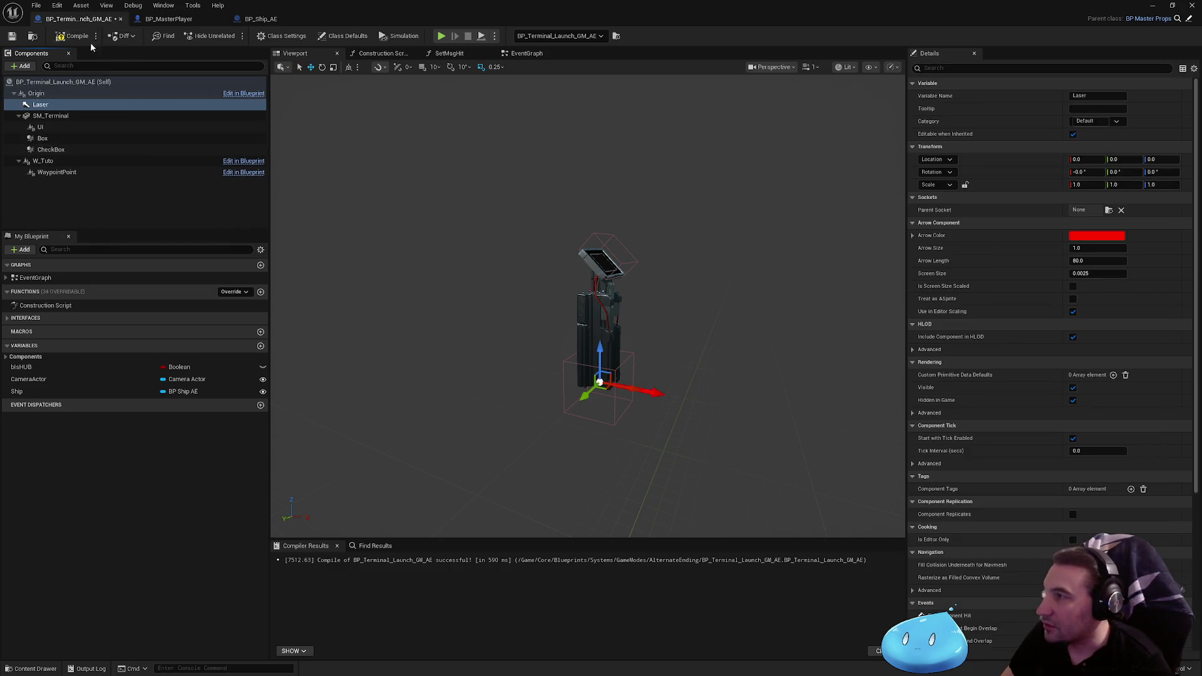
mouse_move(569, 14)
left_mouse_down()
mouse_move(455, 506)
mouse_move(456, 615)
left_mouse_up()
key("f")
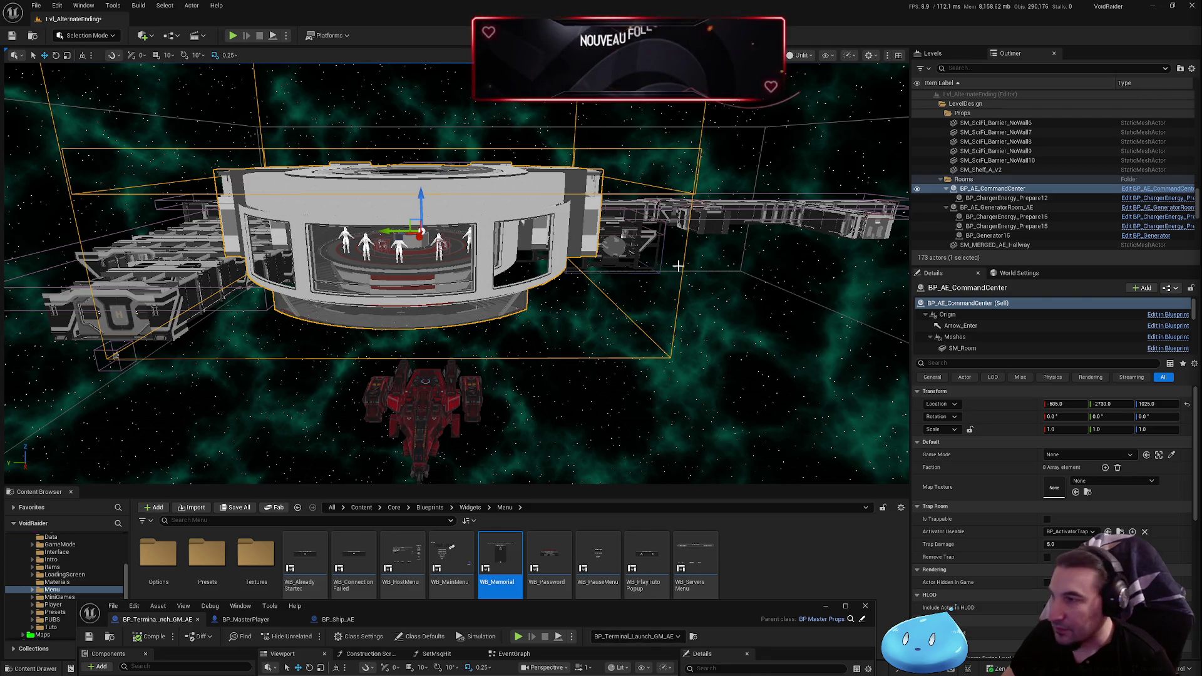
Zoom into and frame the CommandCenter, then select the BP_AE_GeneratorRoom_AE actor
scroll(457, 273, "up", 1)
scroll(201, 302, "up", 6)
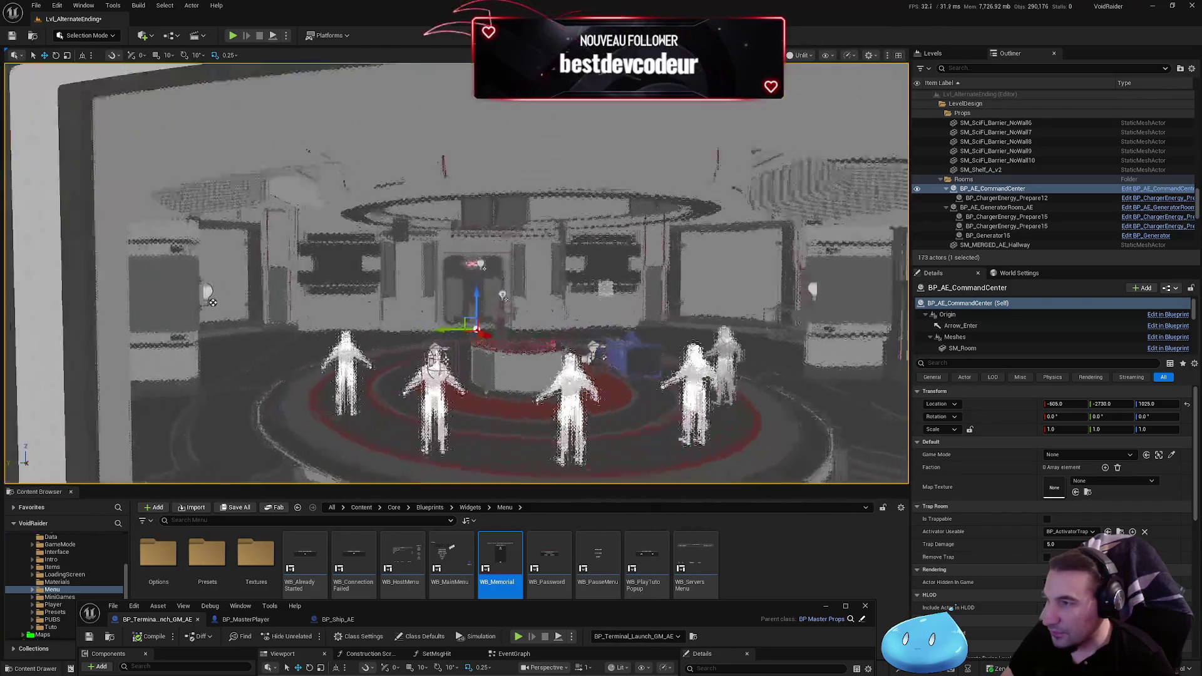
scroll(201, 302, "up", 4)
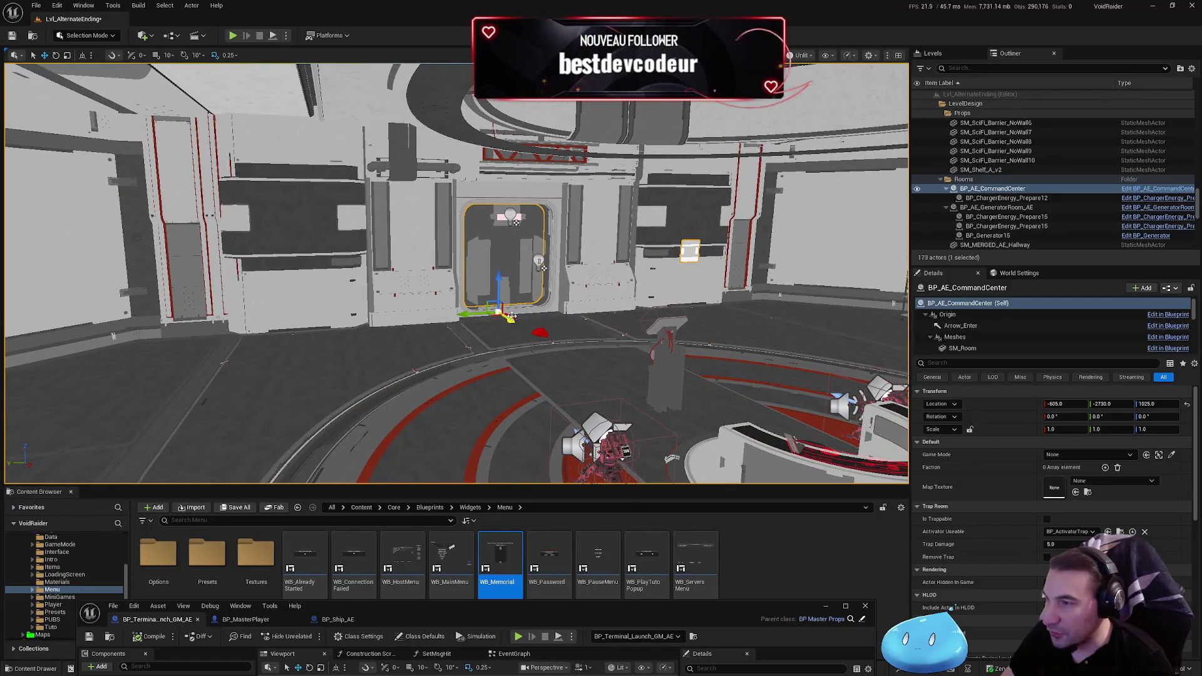
key("f")
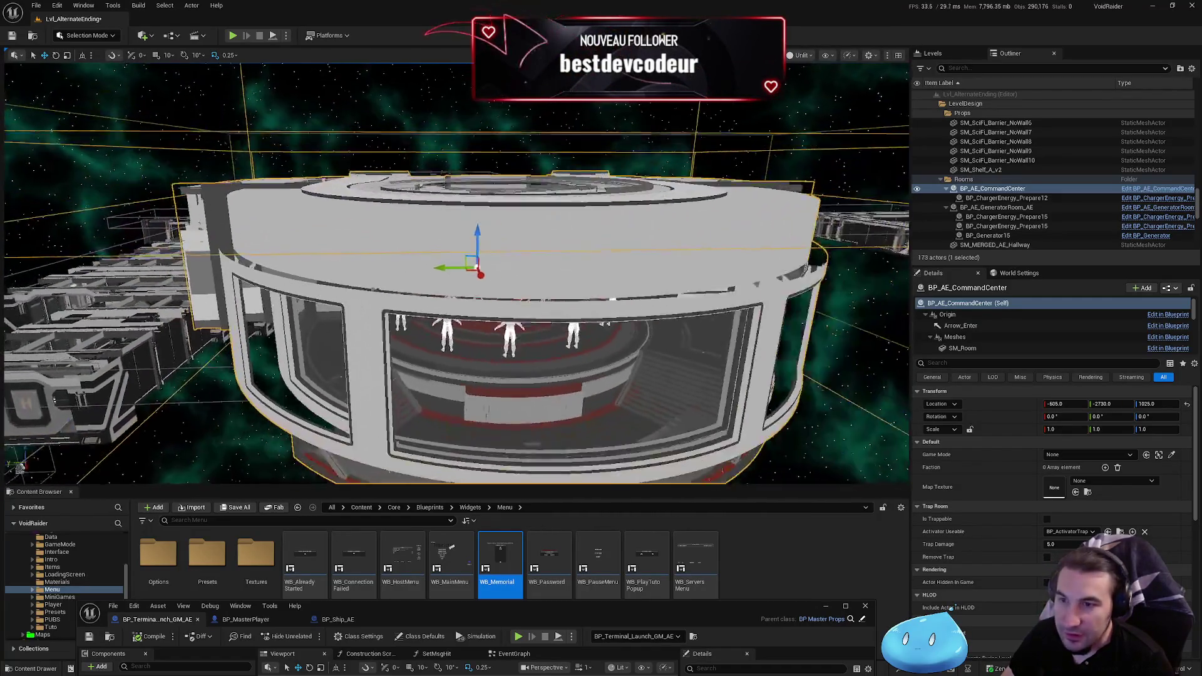
left_click(1048, 210)
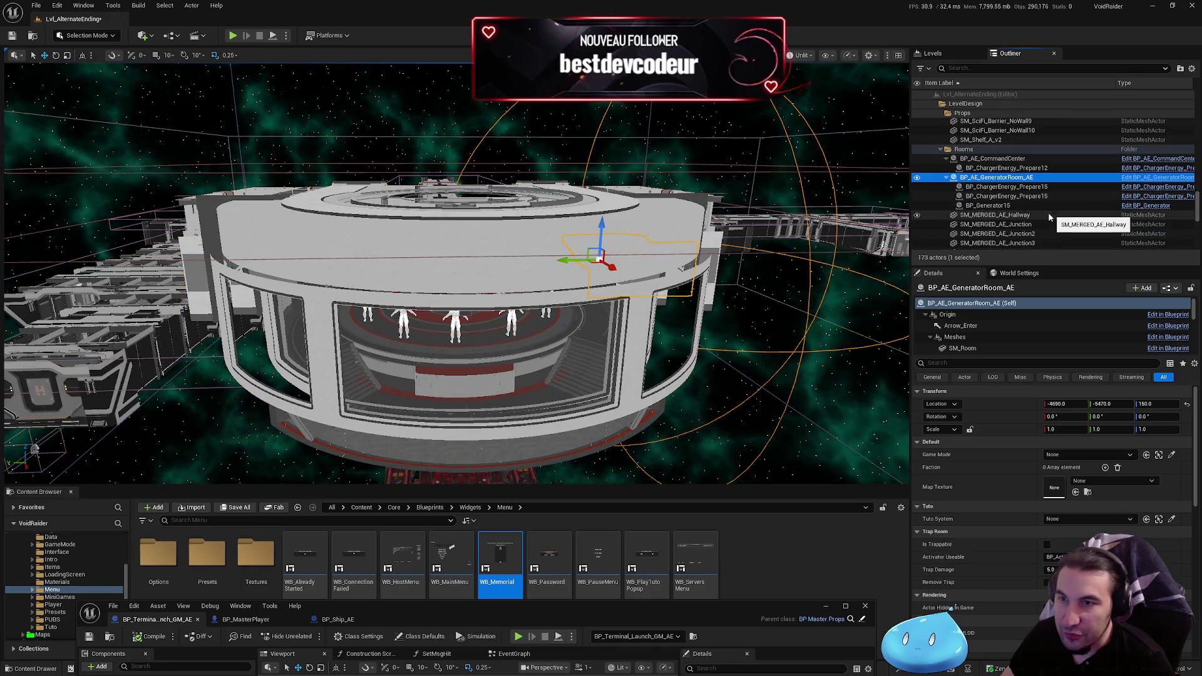
Collapse the Spawnings, Entities and LevelDesign Outliner folders and expand System
scroll(1014, 201, "down", 1)
scroll(1033, 201, "up", 10)
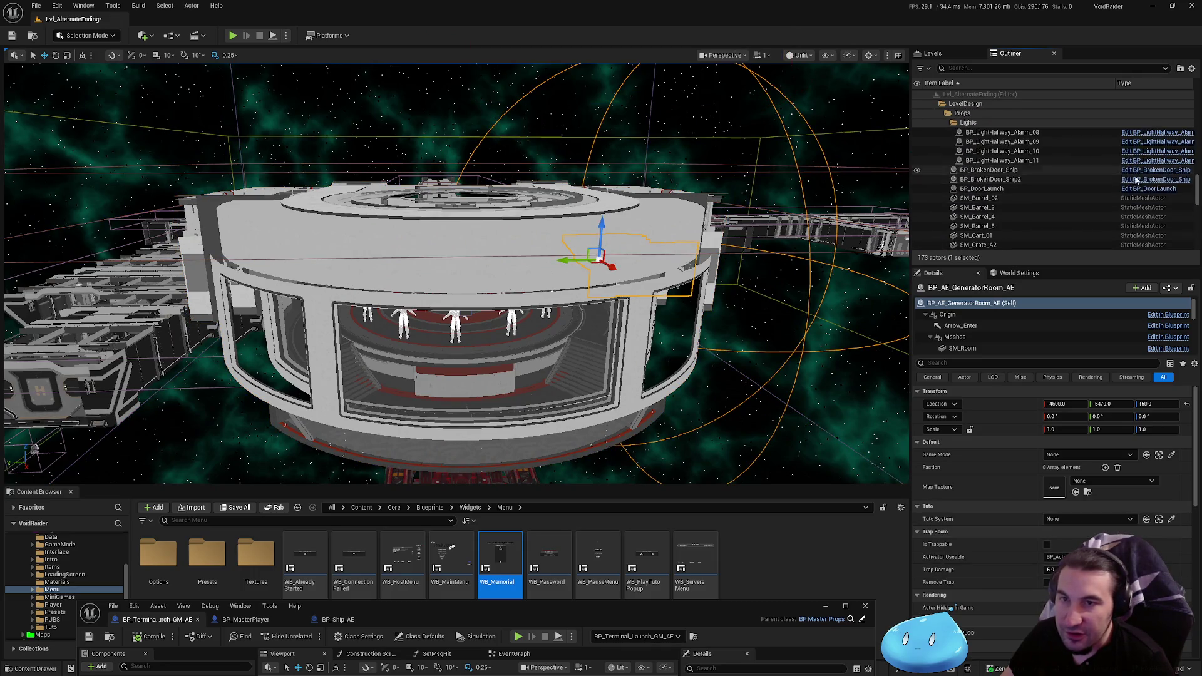
scroll(1193, 198, "up", 10)
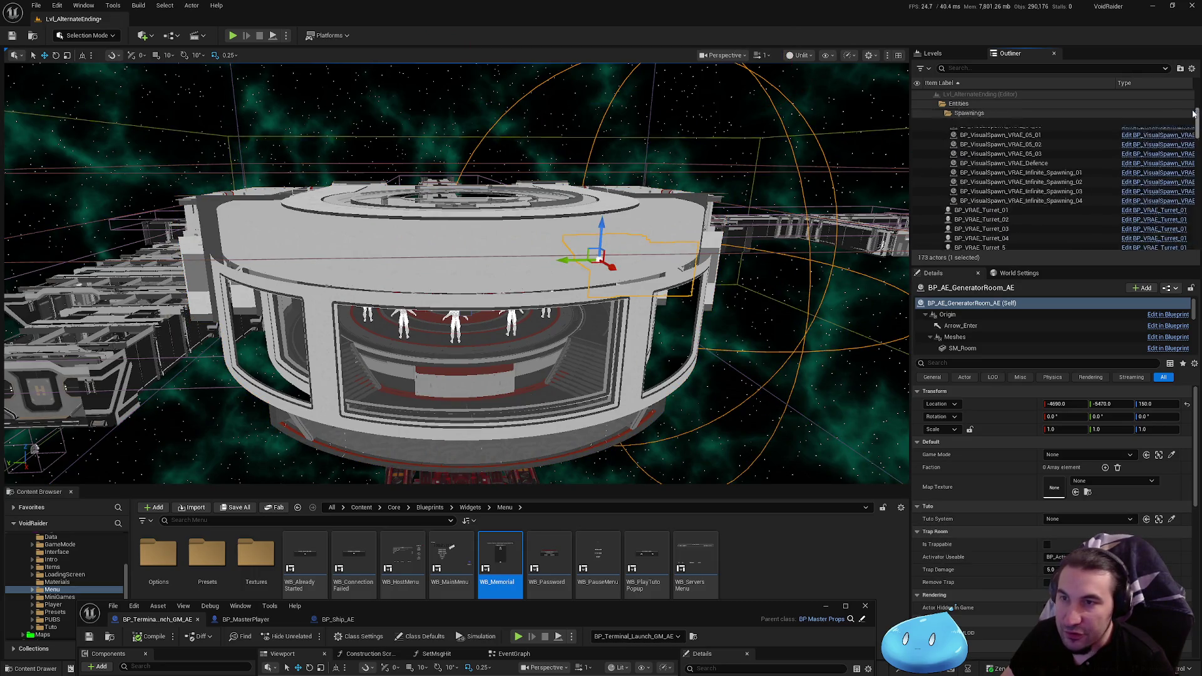
left_click(940, 113)
left_click(935, 104)
left_click(934, 113)
left_click(935, 122)
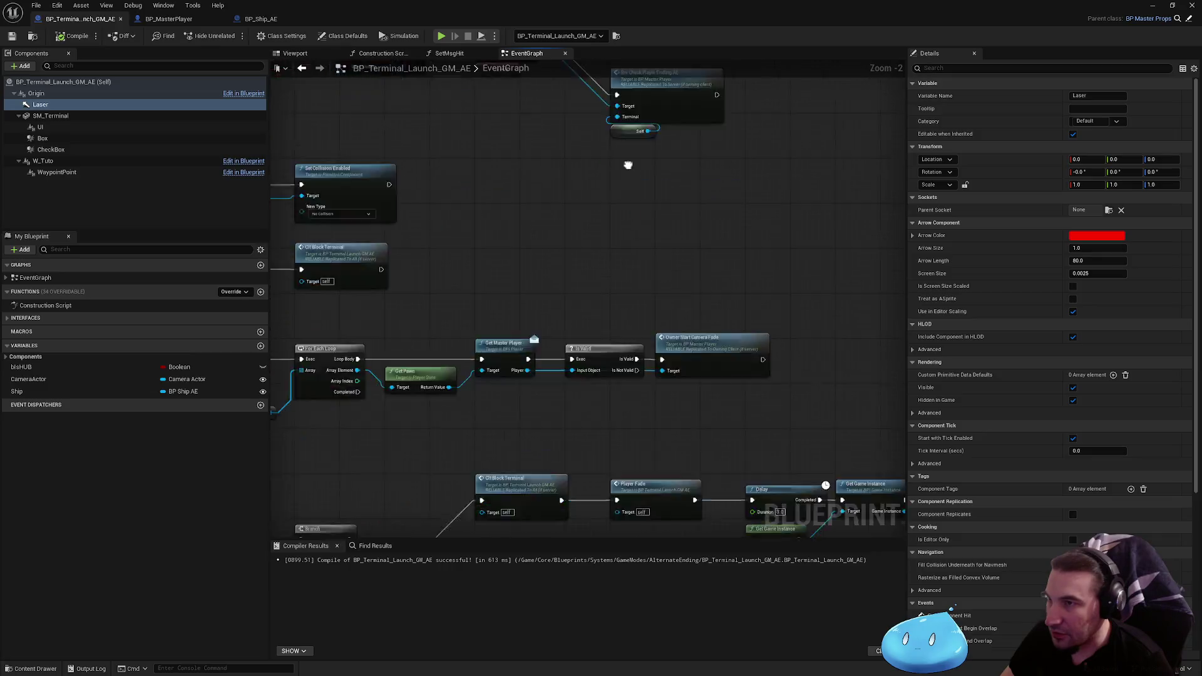
left_click(660, 223)
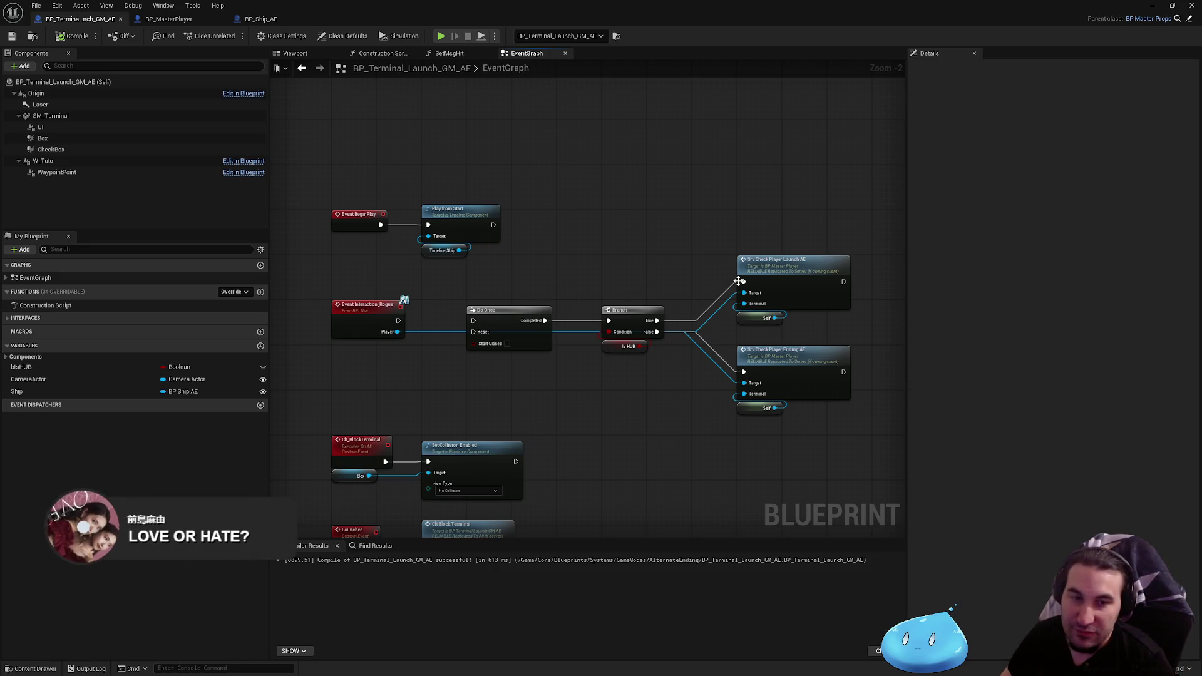
scroll(666, 258, "down", 1)
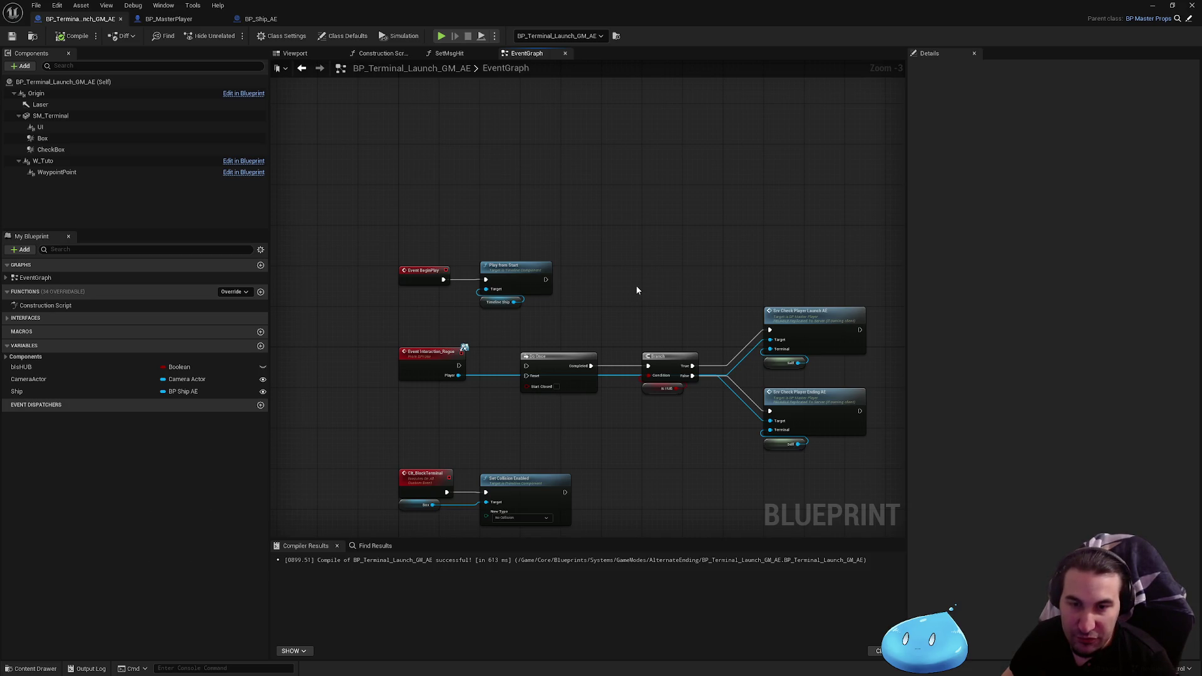
mouse_move(473, 204)
left_mouse_down()
mouse_move(619, 301)
mouse_move(617, 291)
left_mouse_up()
left_click(672, 278)
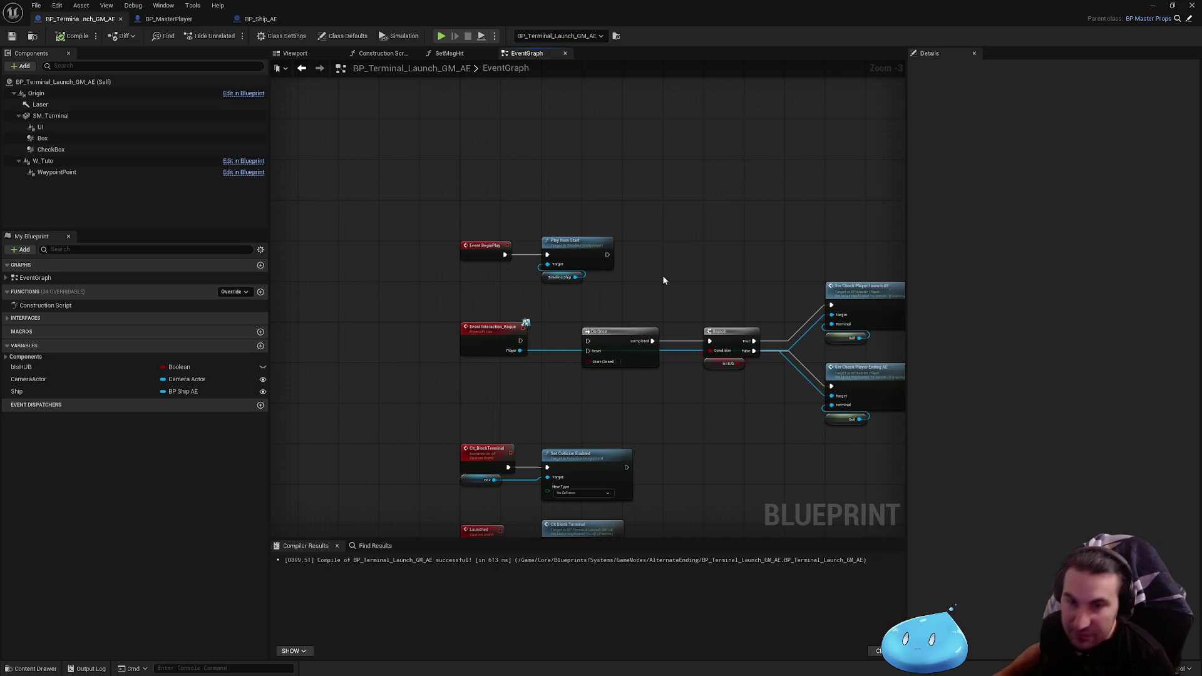
scroll(652, 279, "down", 4)
scroll(651, 334, "up", 8)
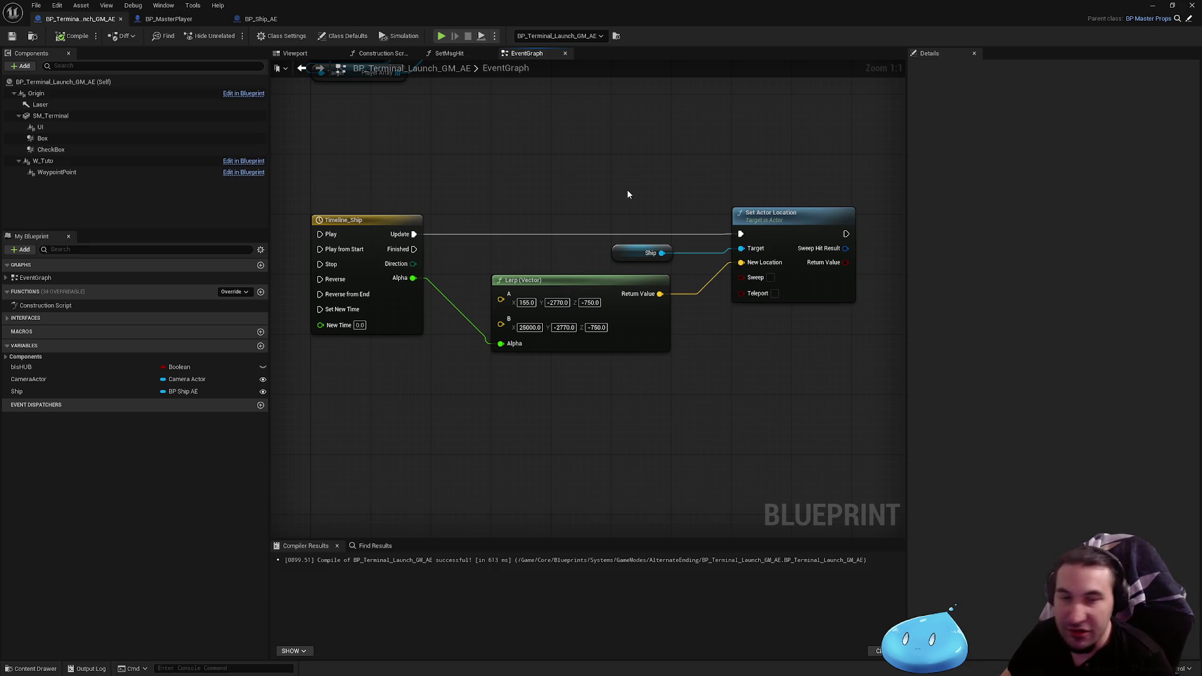
Add a custom event named LaunchCinematic in empty space beside Set Actor Location
scroll(628, 194, "down", 2)
mouse_move(658, 316)
left_mouse_down()
mouse_move(655, 408)
mouse_move(560, 407)
mouse_move(553, 301)
left_mouse_up()
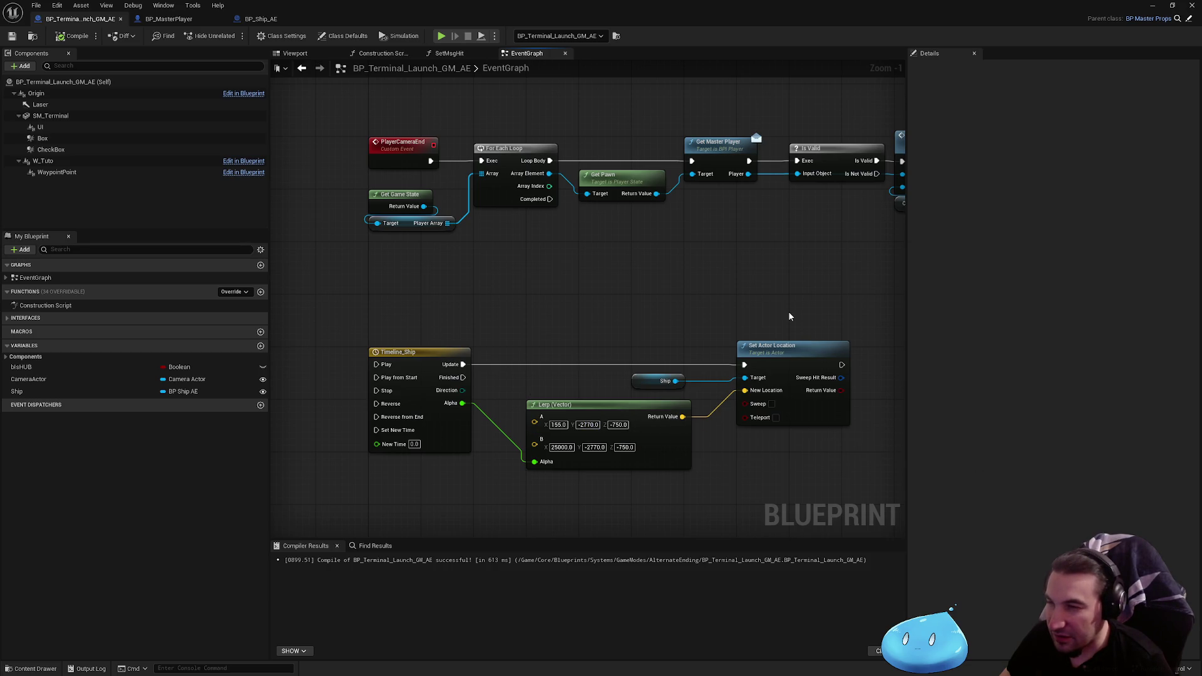
scroll(788, 310, "down", 1)
left_click_drag(636, 363, 576, 538)
scroll(596, 269, "down", 2)
scroll(596, 270, "up", 1)
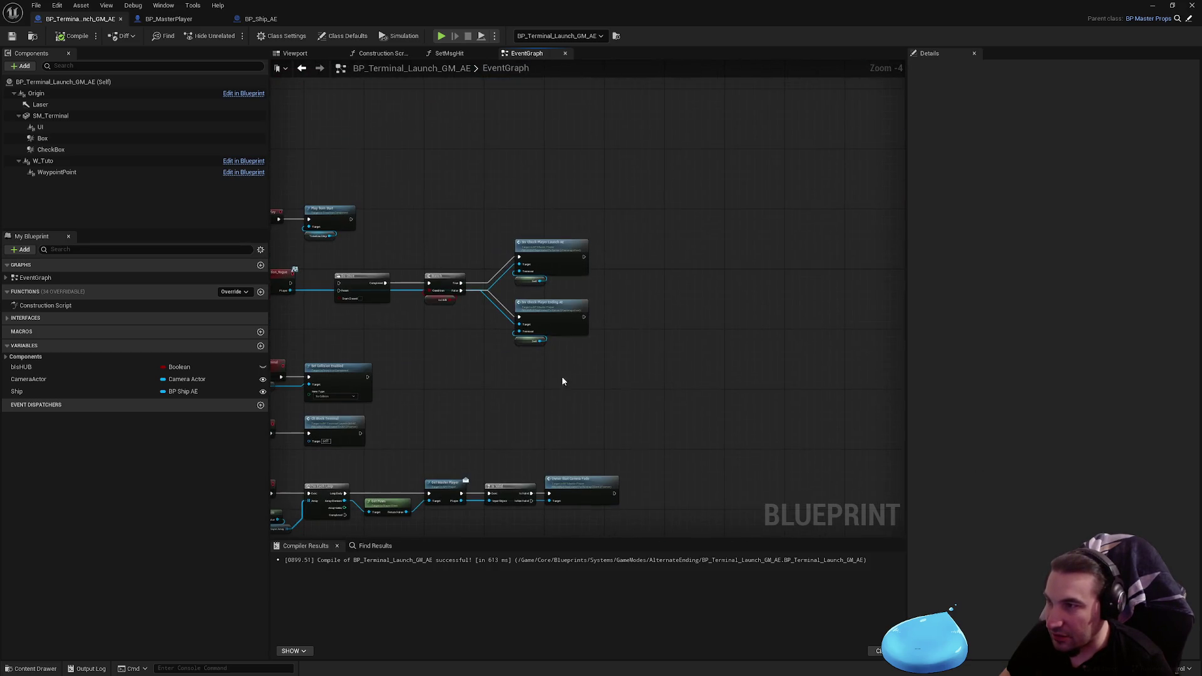
scroll(327, 224, "up", 3)
scroll(764, 303, "down", 4)
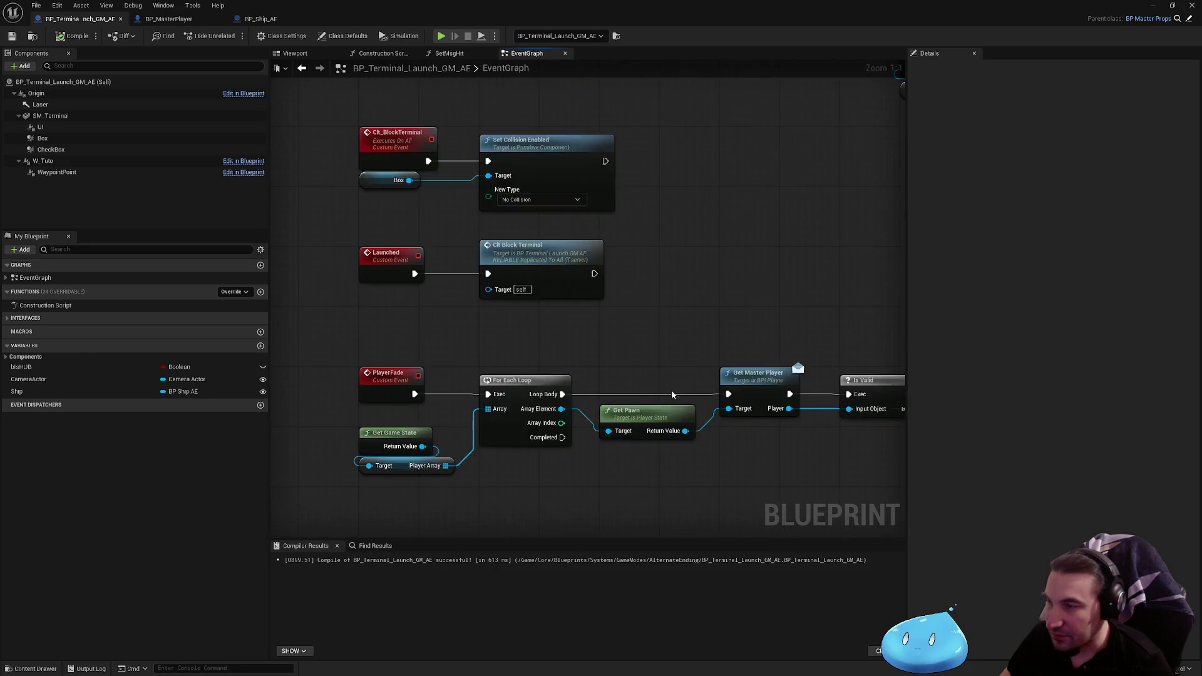
scroll(862, 391, "up", 4)
left_click_drag(862, 391, 659, 269)
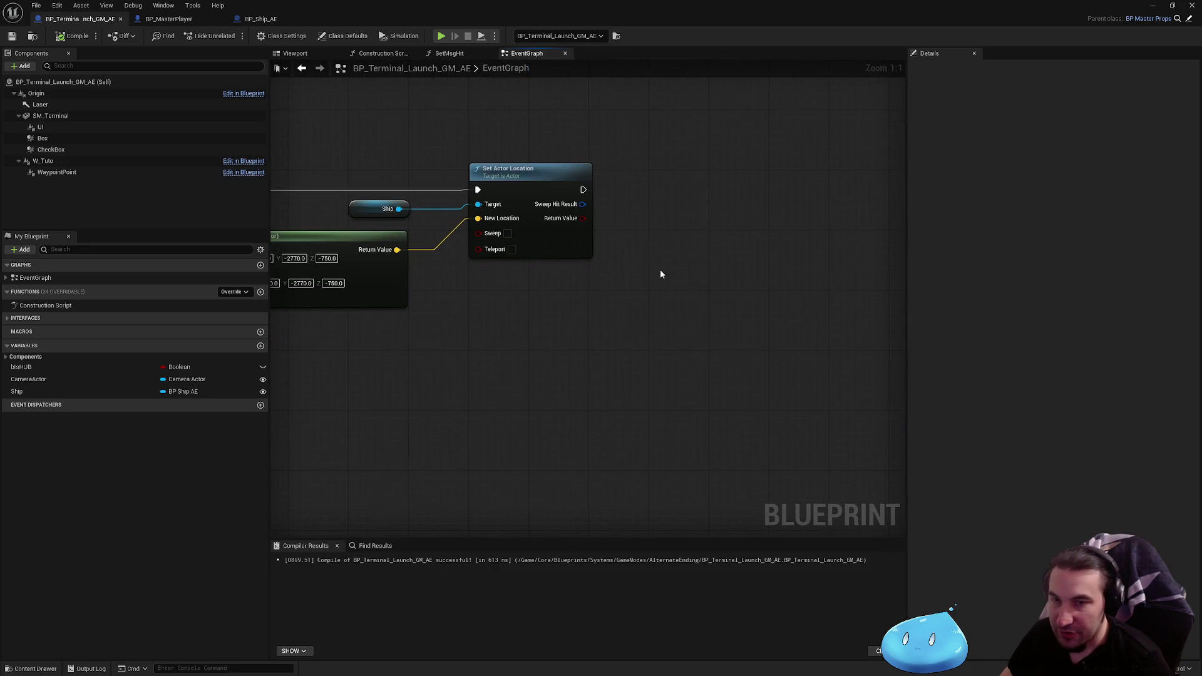
right_click(684, 298)
type("custm")
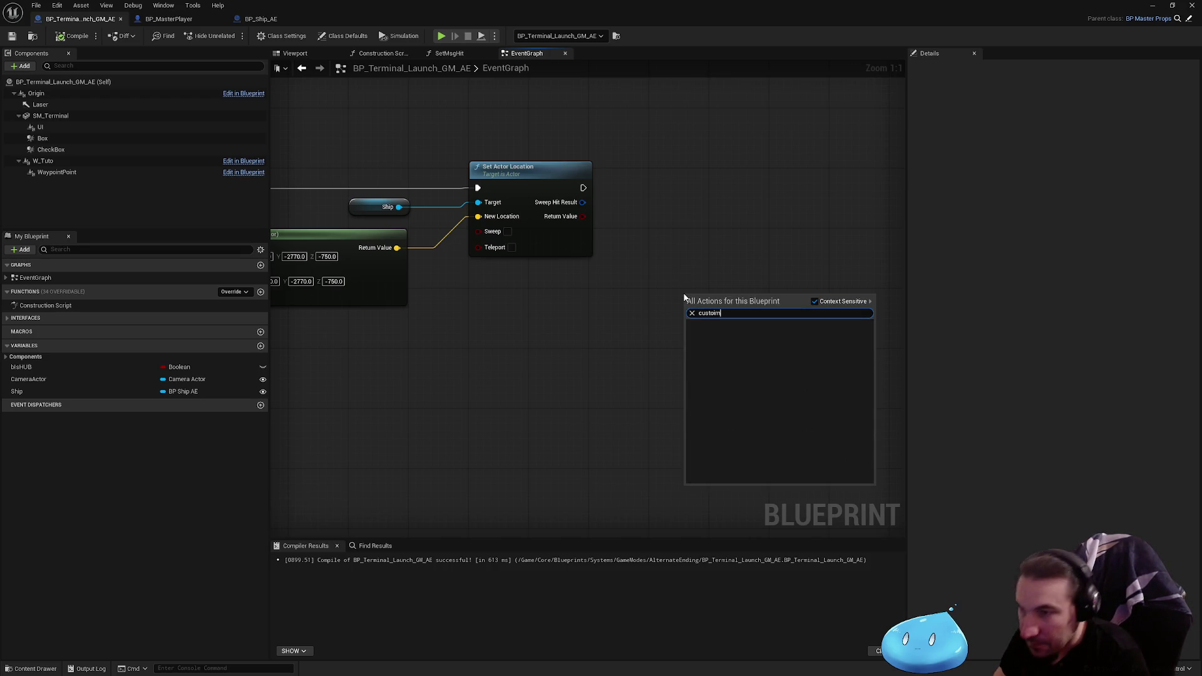
key("BackSpace")
type("om")
key("Return")
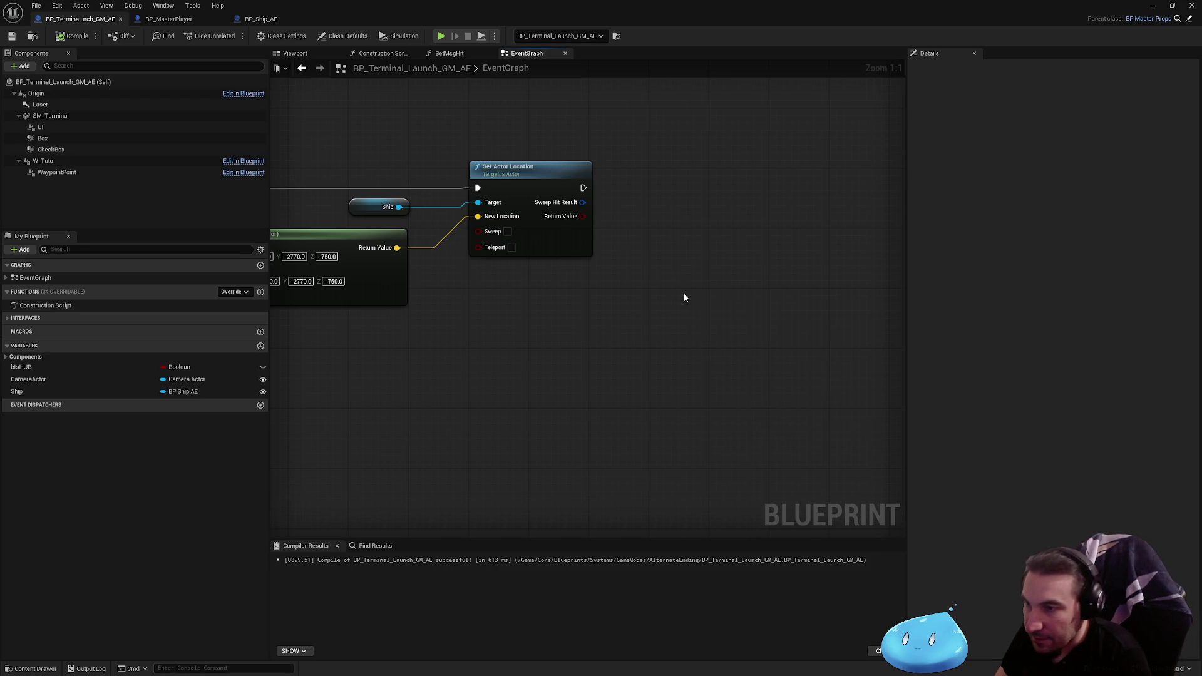
type("Launch")
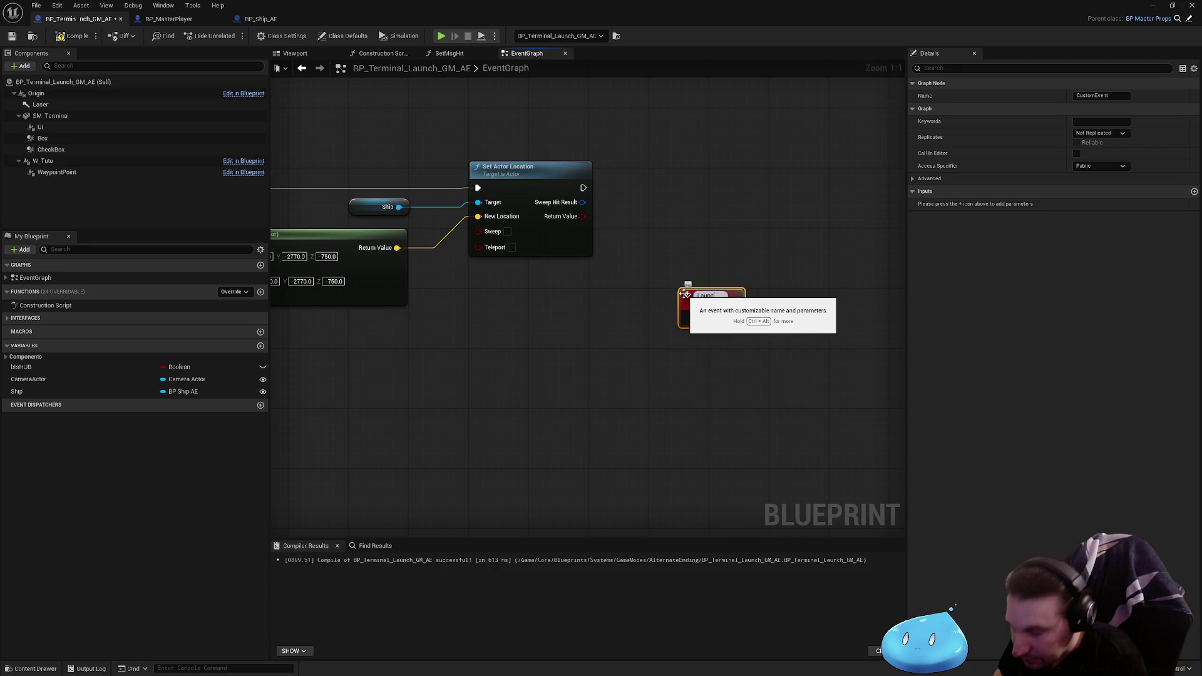
type("Cinematic")
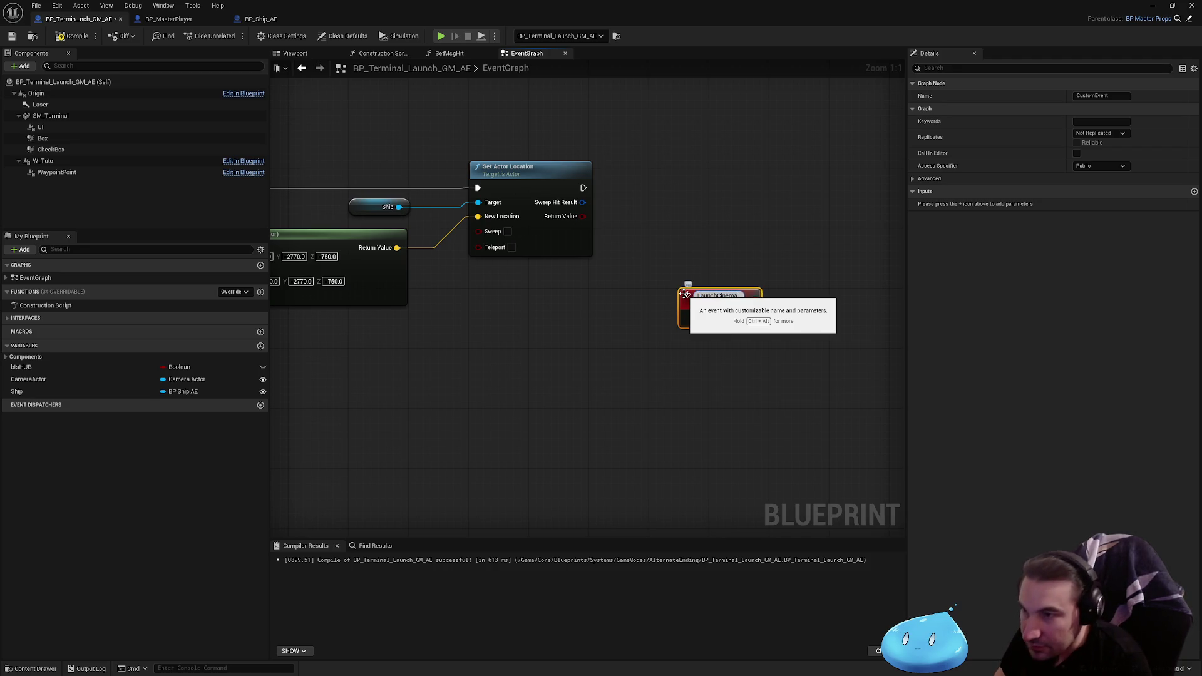
key("Return")
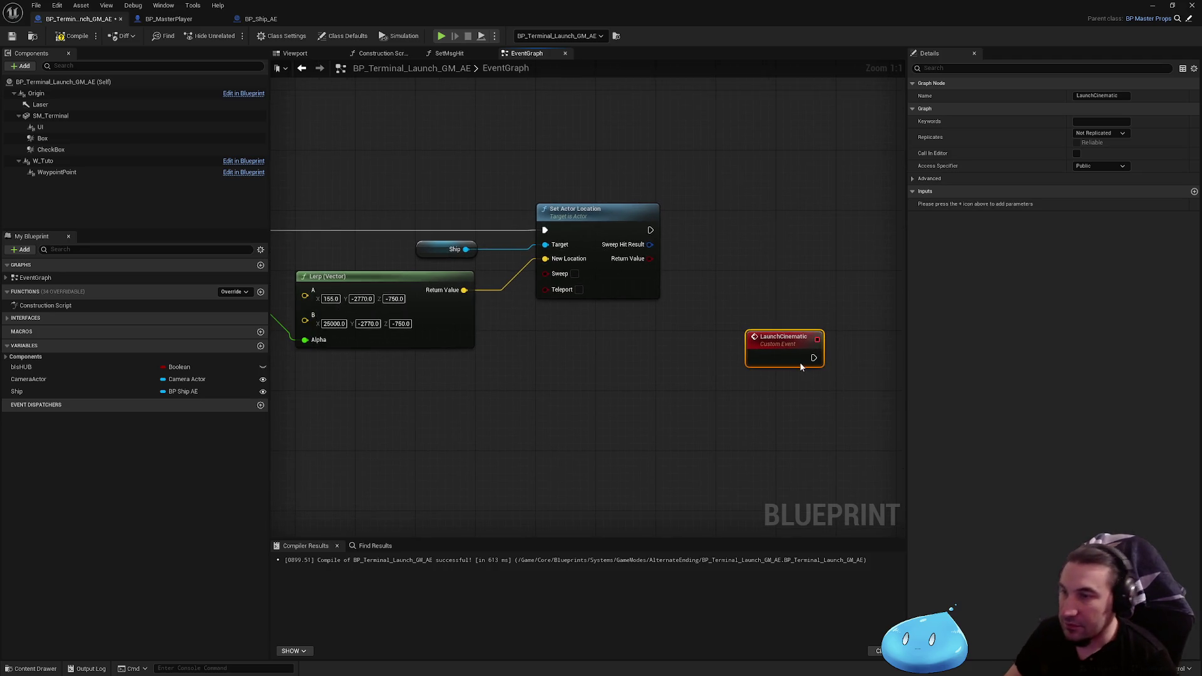
Place LaunchCinematic next to the timeline nodes, shifting the timeline group down for room
scroll(568, 277, "down", 2)
mouse_move(794, 358)
left_mouse_down()
mouse_move(568, 277)
mouse_move(542, 294)
left_mouse_up()
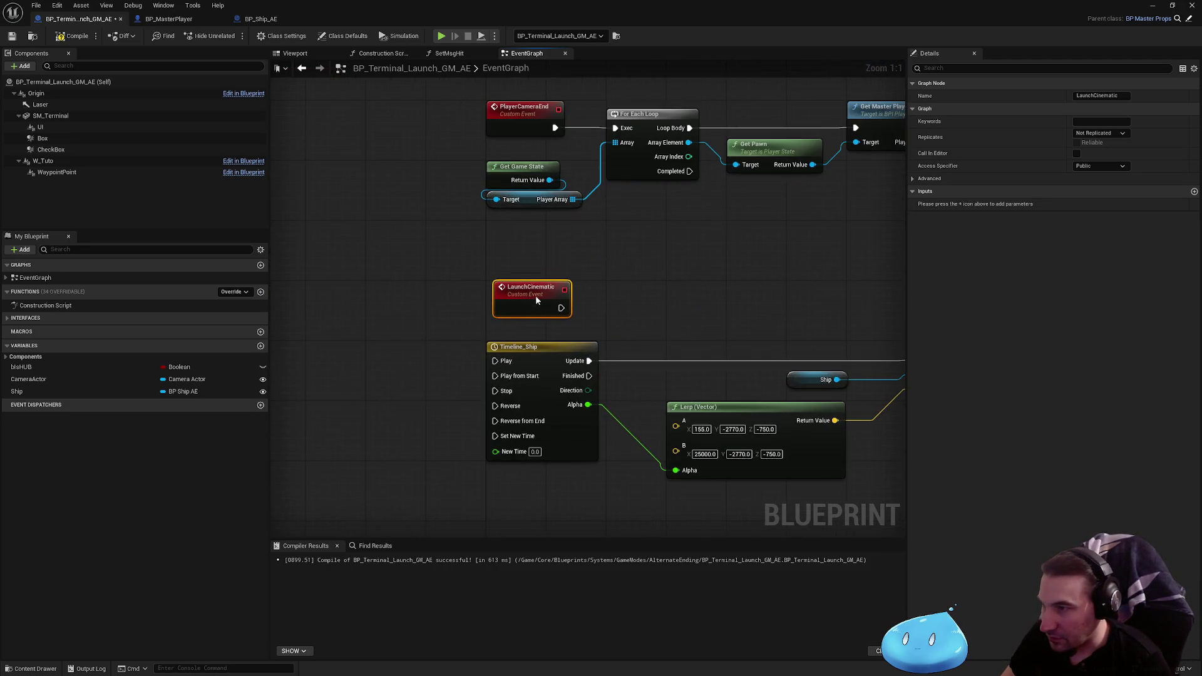
scroll(355, 249, "down", 1)
left_click_drag(355, 249, 845, 462)
mouse_move(464, 278)
left_mouse_down()
mouse_move(464, 435)
mouse_move(467, 318)
left_mouse_up()
left_click(464, 400)
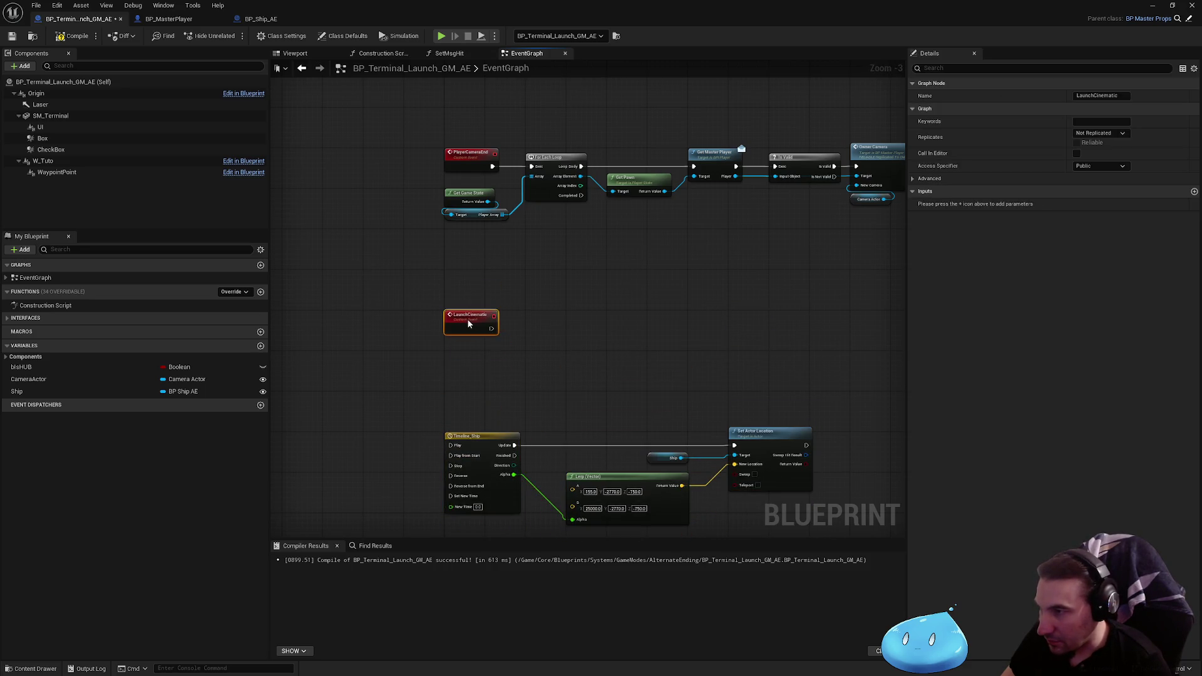
scroll(616, 345, "down", 5)
scroll(616, 344, "up", 6)
Break Play from Start's link to BeginPlay and wire LaunchCinematic into Play from Start
left_click(493, 281)
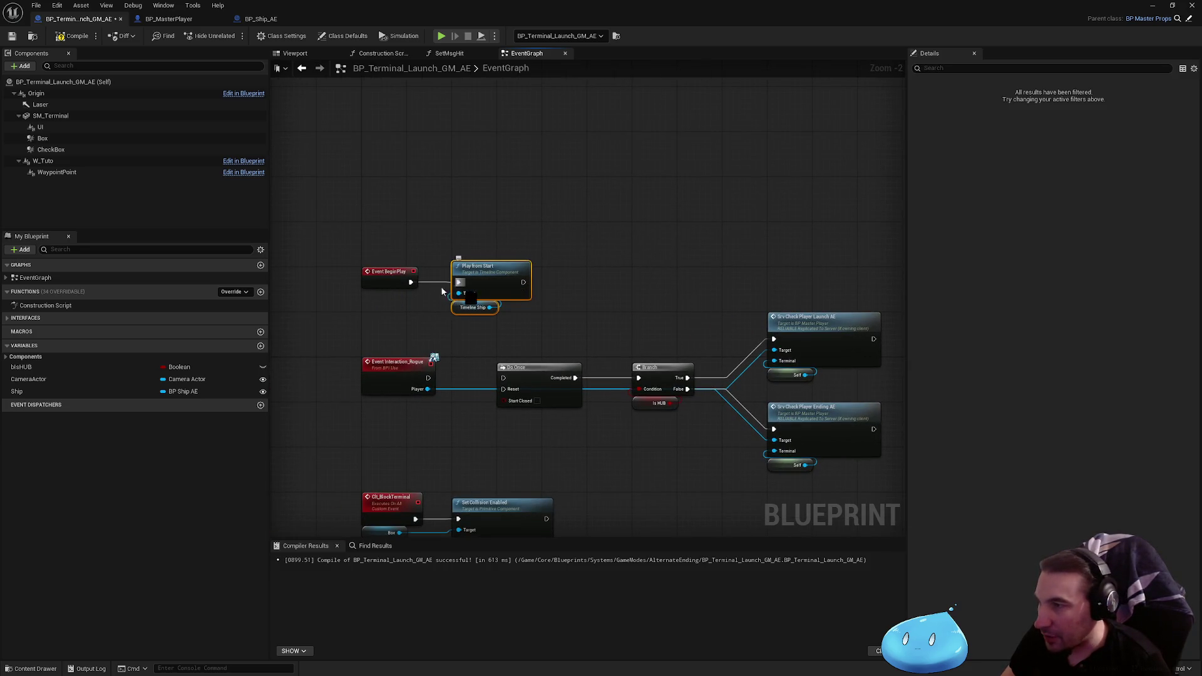
right_click(441, 291)
left_click(464, 306)
scroll(491, 275, "down", 5)
left_click_drag(491, 275, 512, 392)
scroll(512, 391, "up", 4)
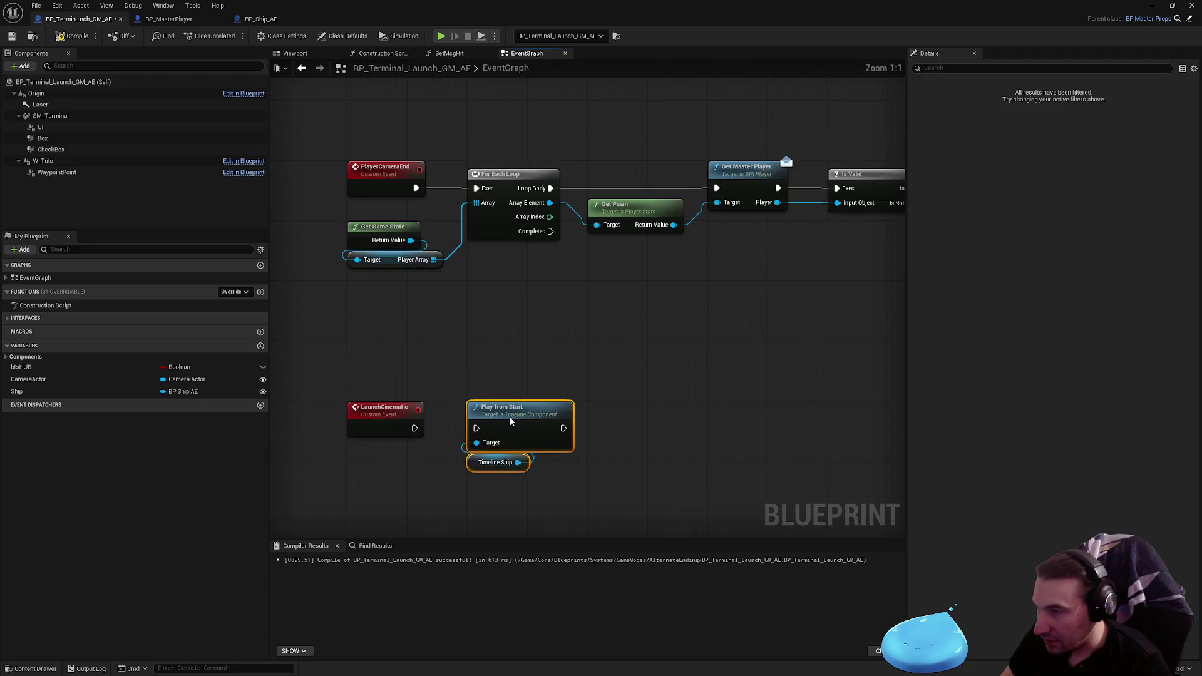
left_click_drag(476, 428, 414, 428)
left_click(567, 337)
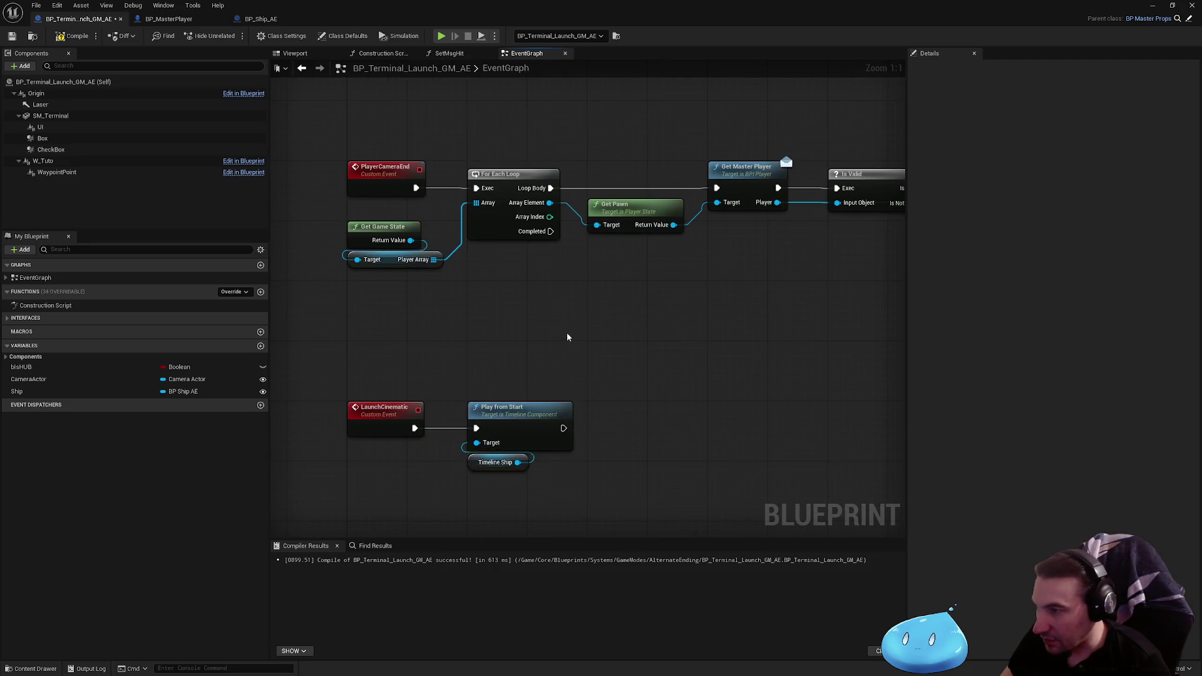
scroll(567, 338, "down", 4)
scroll(477, 214, "up", 4)
left_click_drag(475, 217, 532, 223)
Have BeginPlay call Launch Cinematic, then jump to the LaunchCinematic event definition
type("launch")
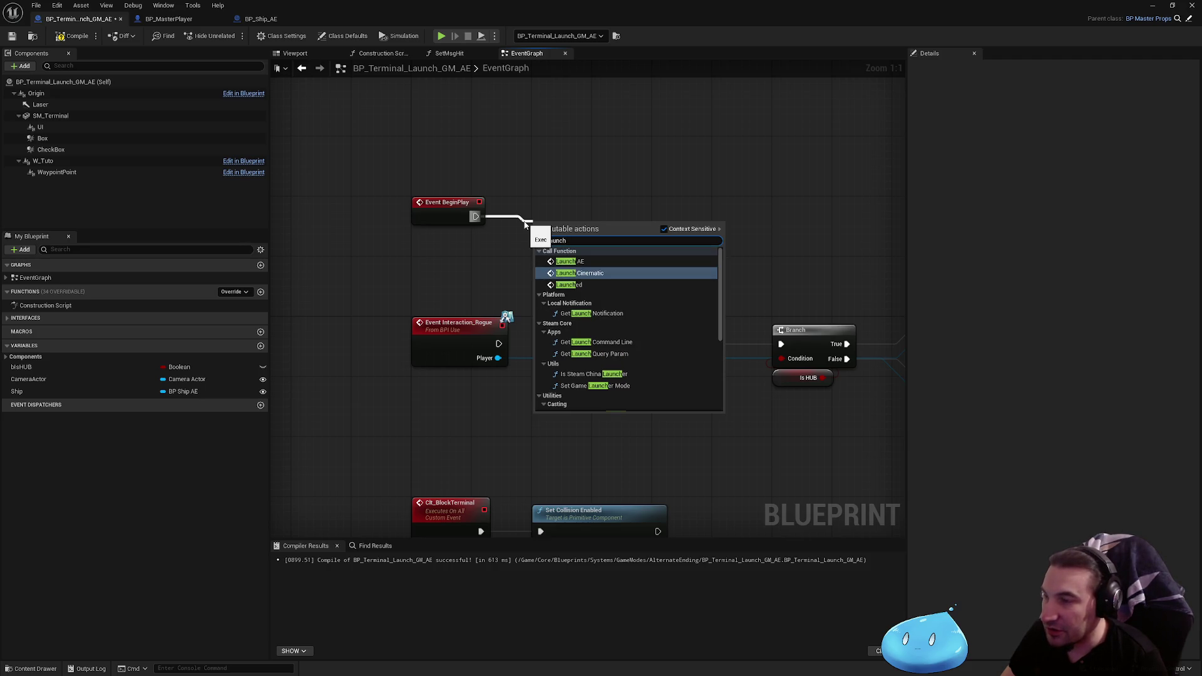
key("Return")
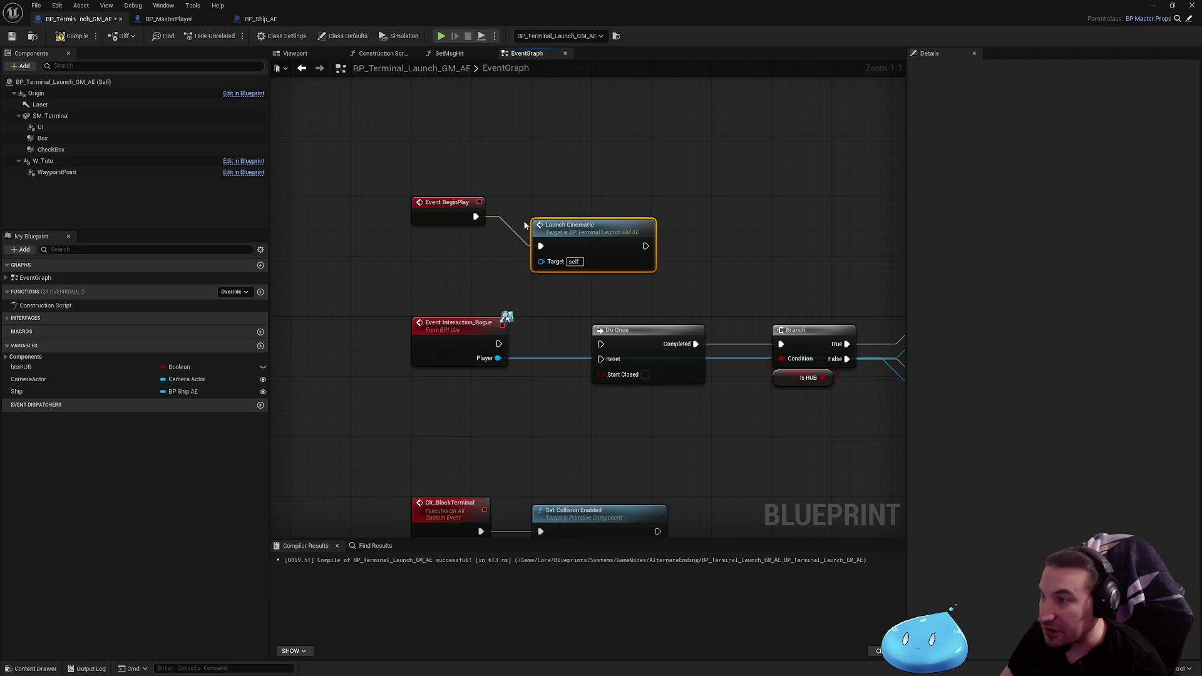
left_click_drag(557, 245, 566, 208)
double_click(565, 207)
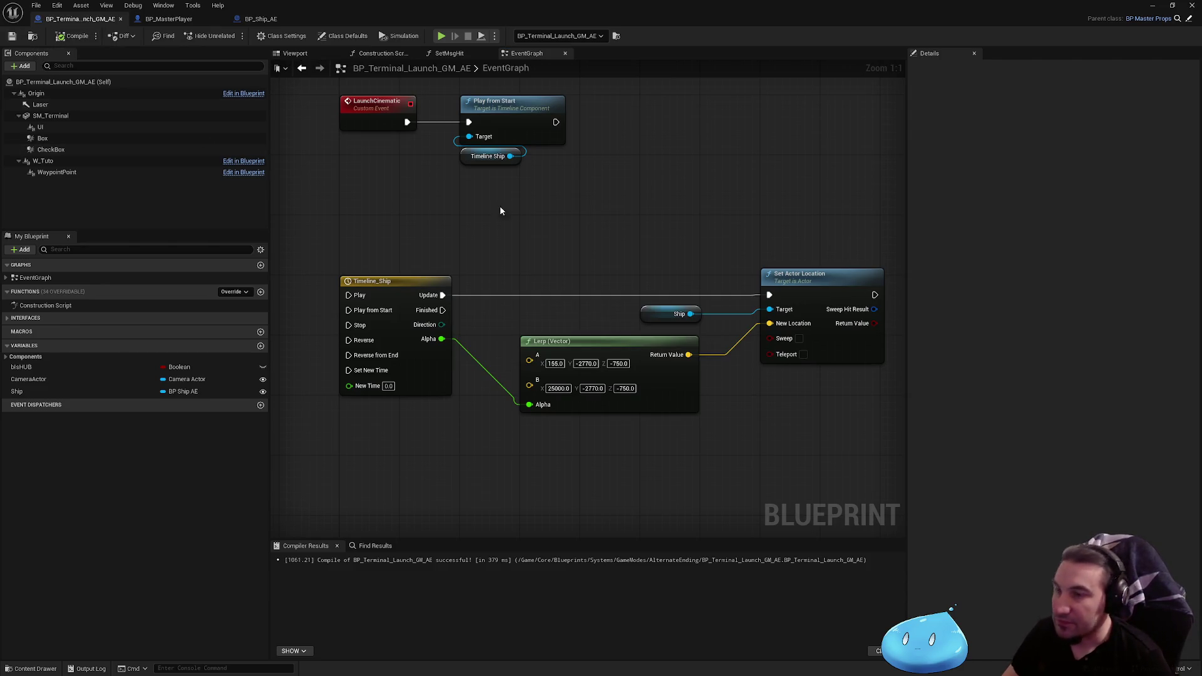
Reframe the LaunchCinematic and timeline nodes, then minimize the Blueprint editor to reveal the level
mouse_move(667, 202)
left_mouse_down()
mouse_move(688, 211)
mouse_move(689, 230)
left_mouse_up()
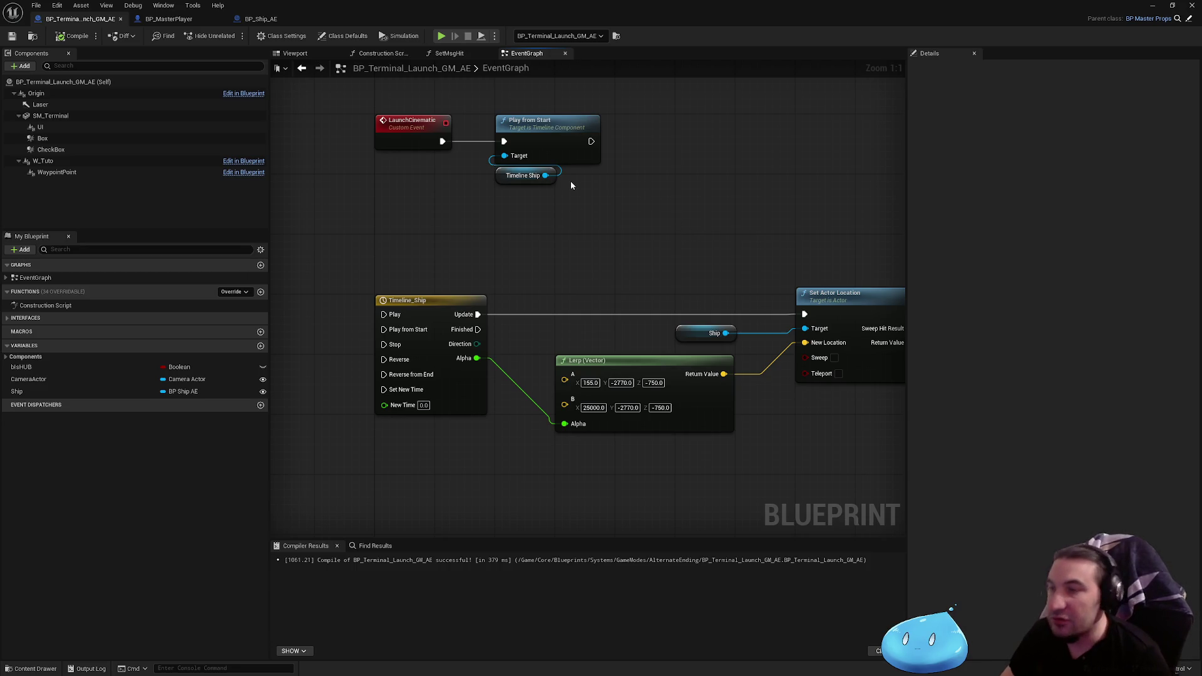
scroll(599, 317, "down", 1)
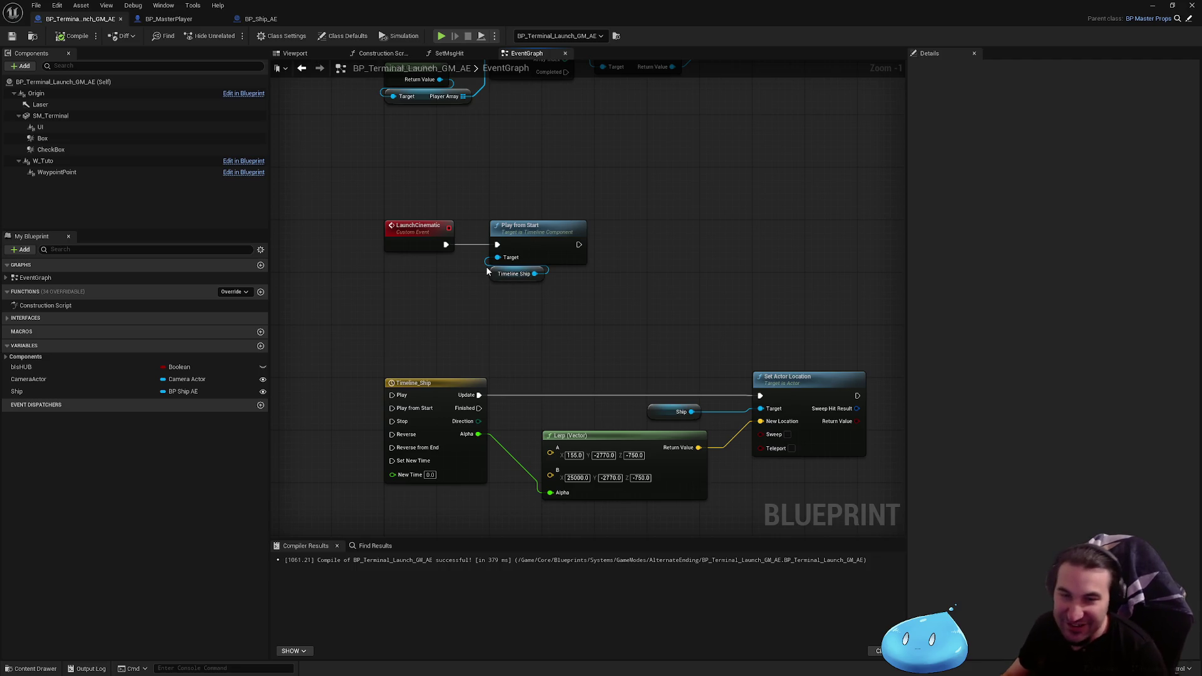
left_click_drag(513, 184, 518, 203)
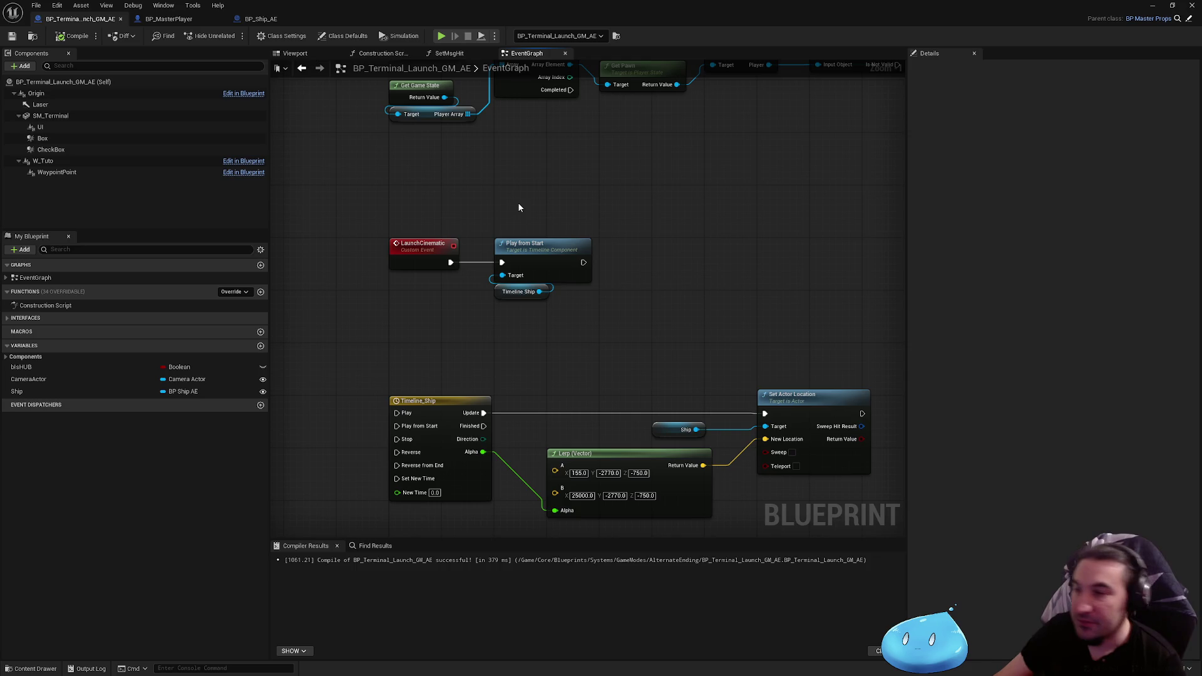
key("super+Down")
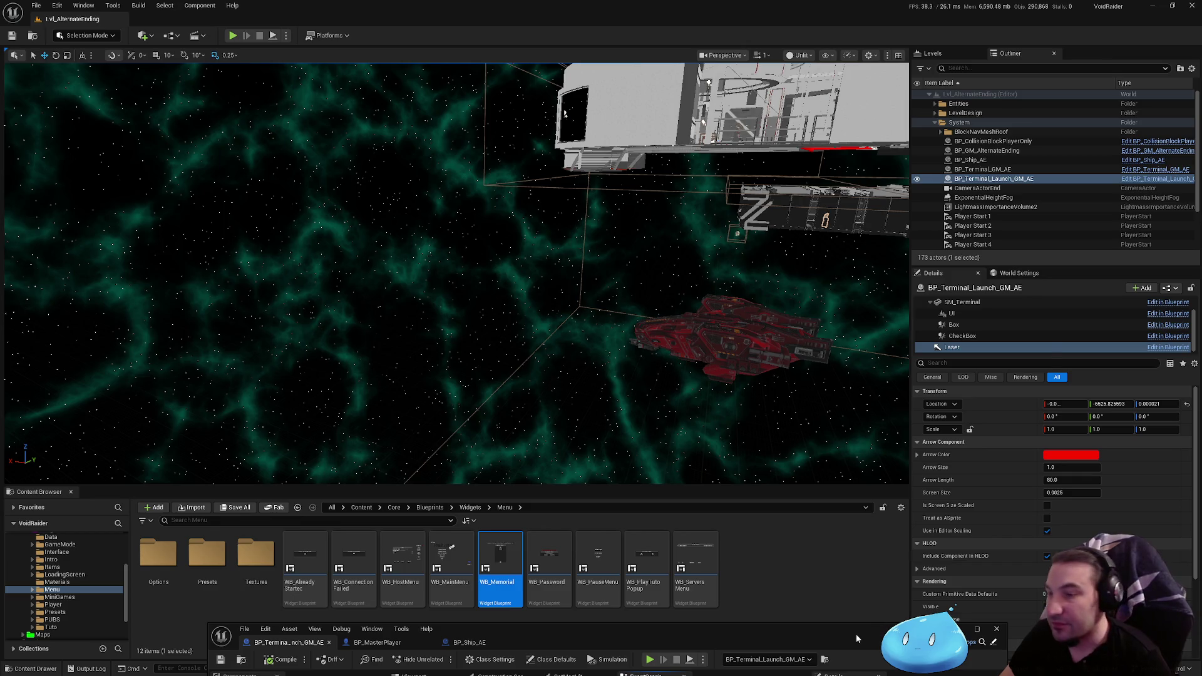
Restore the BP_Terminal_Launch_GM_AE editor to full view, briefly opening and dismissing the Start menu
key("super+Up")
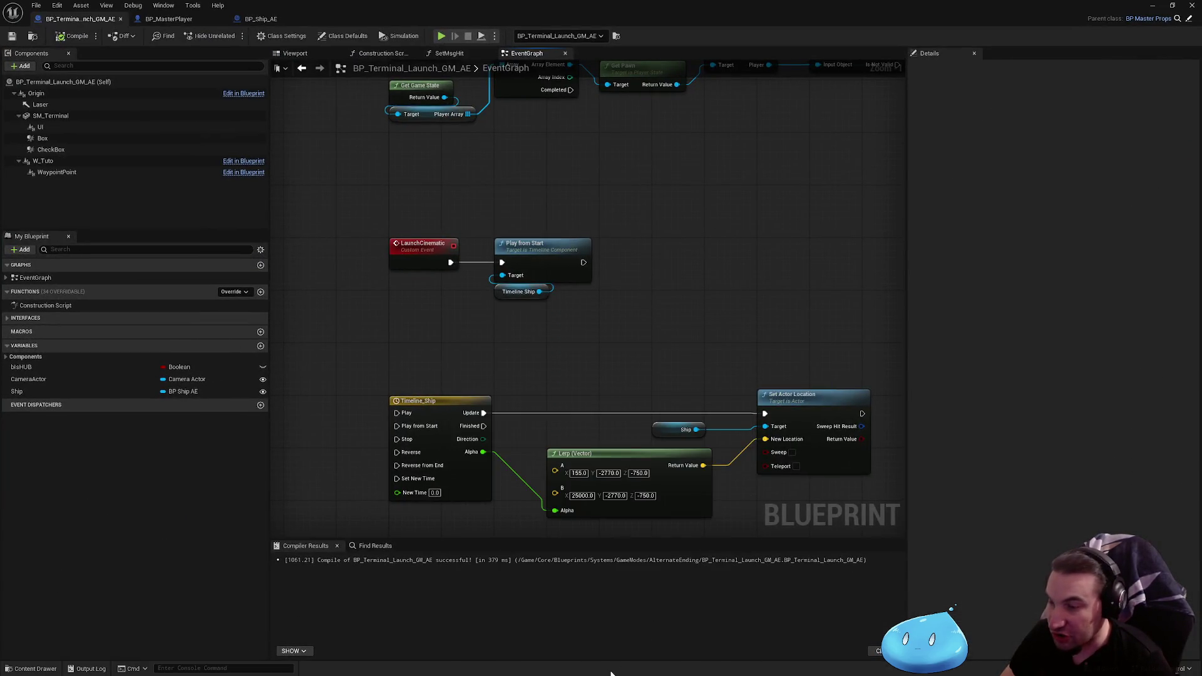
key("super")
key("Escape")
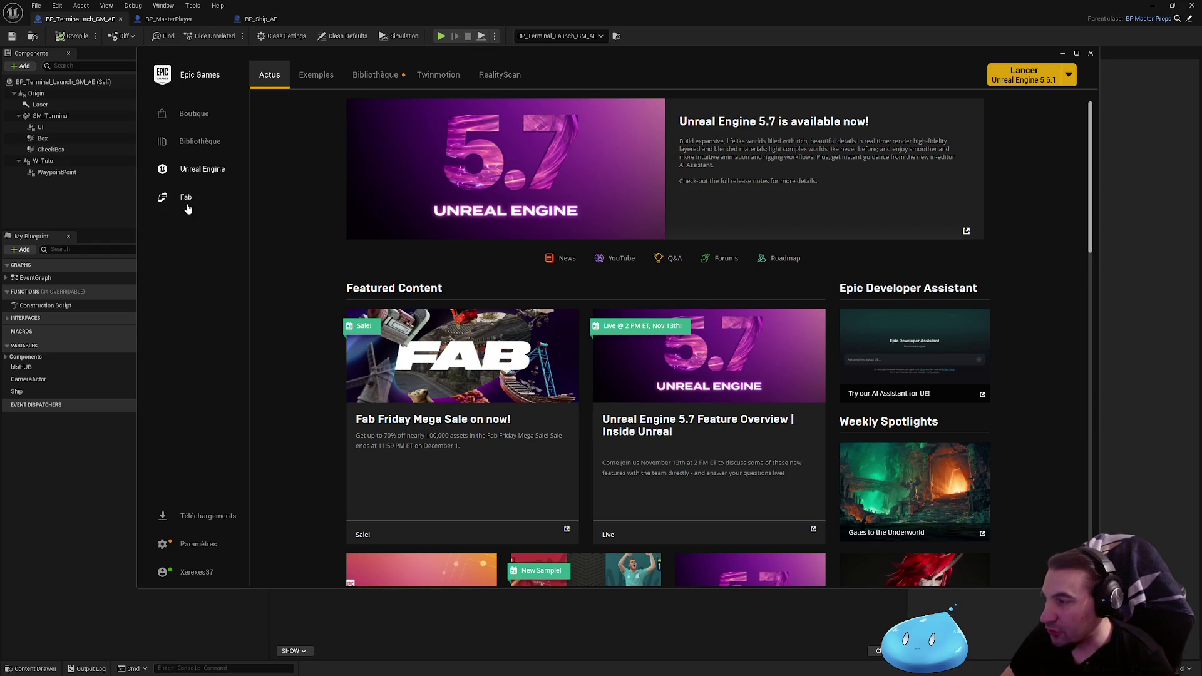
left_click(391, 77)
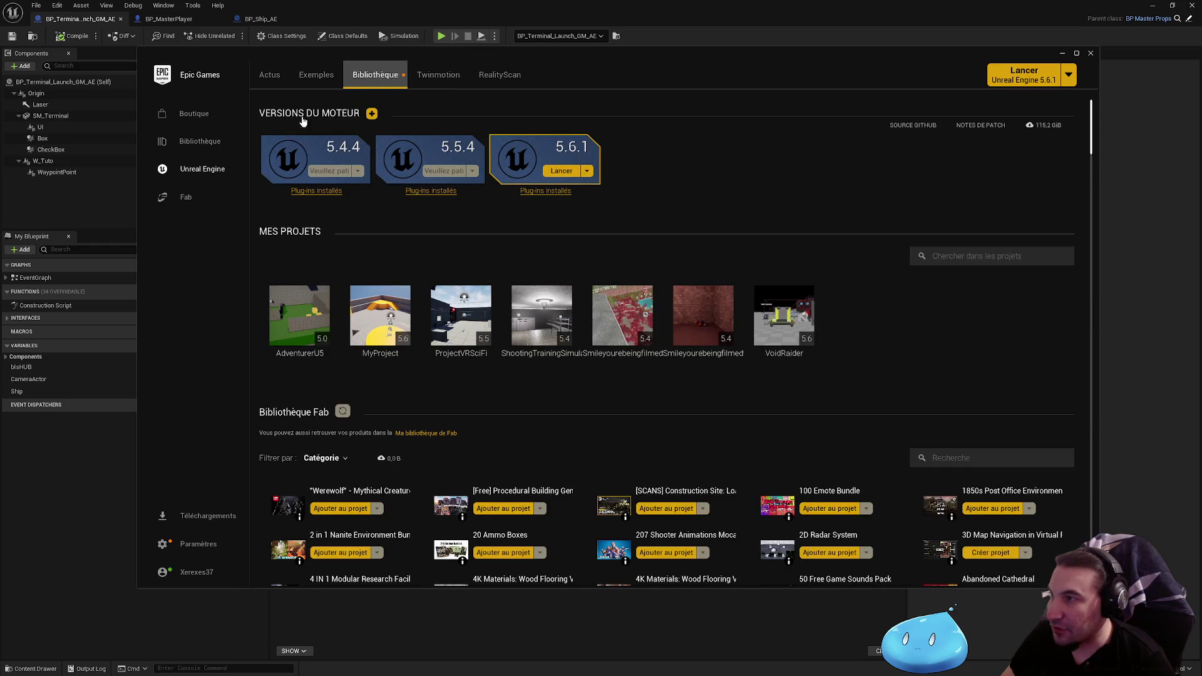
left_click(372, 113)
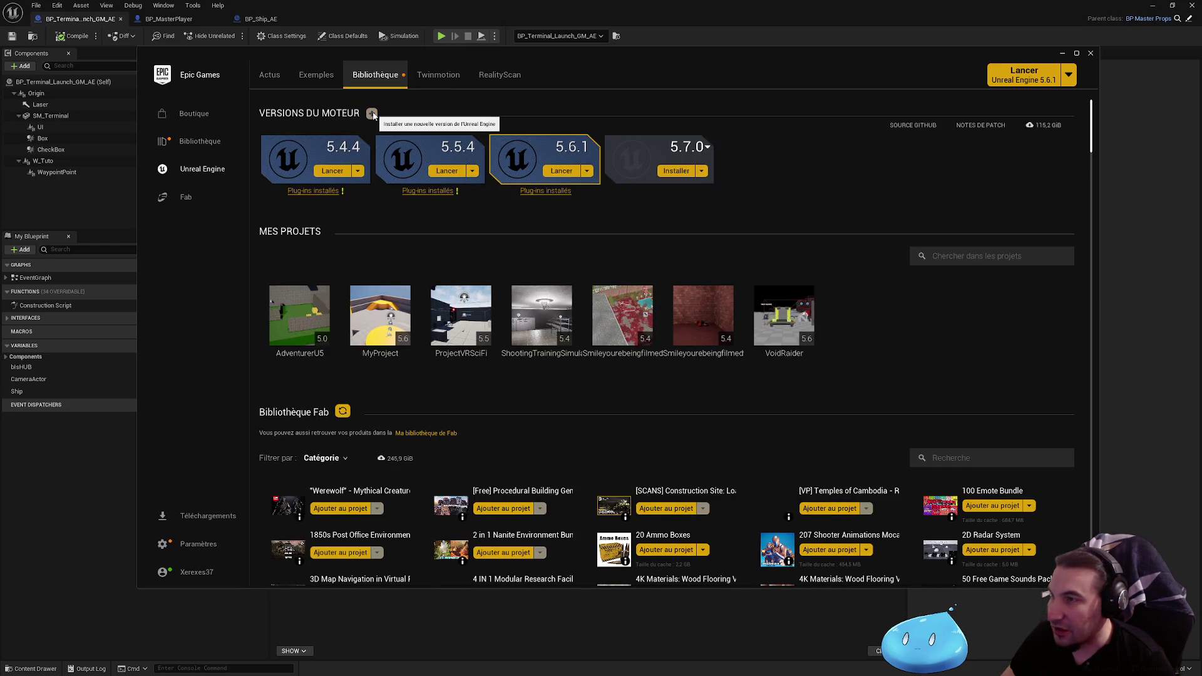
left_click(701, 171)
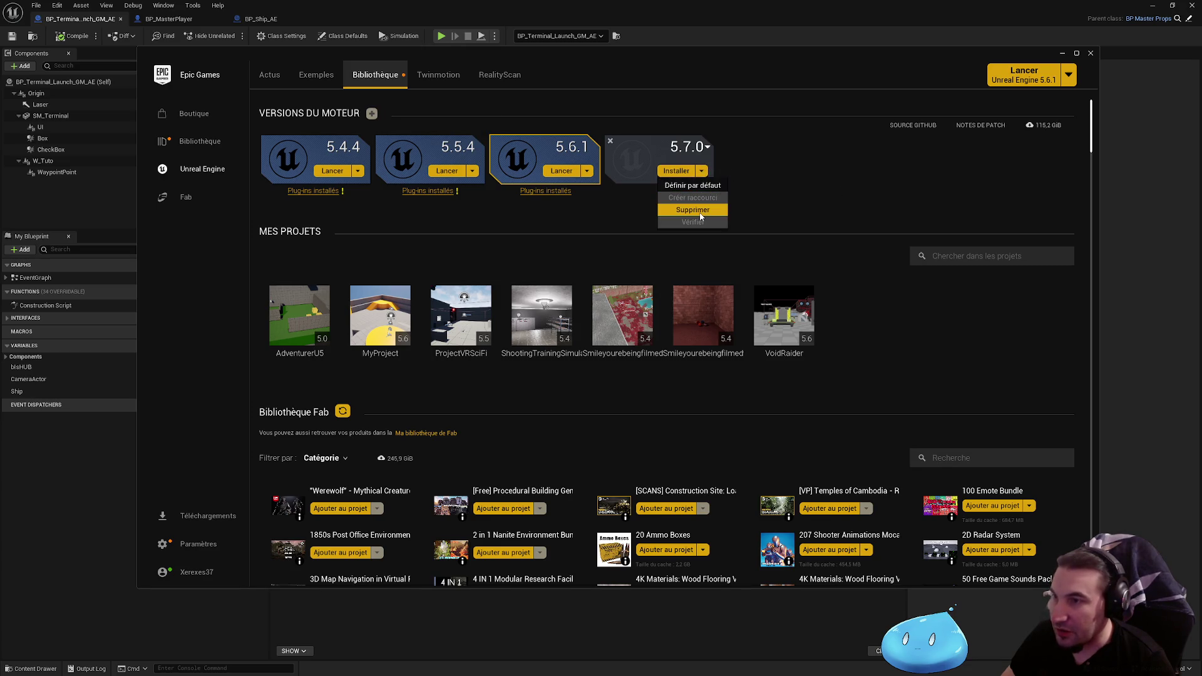
left_click(701, 210)
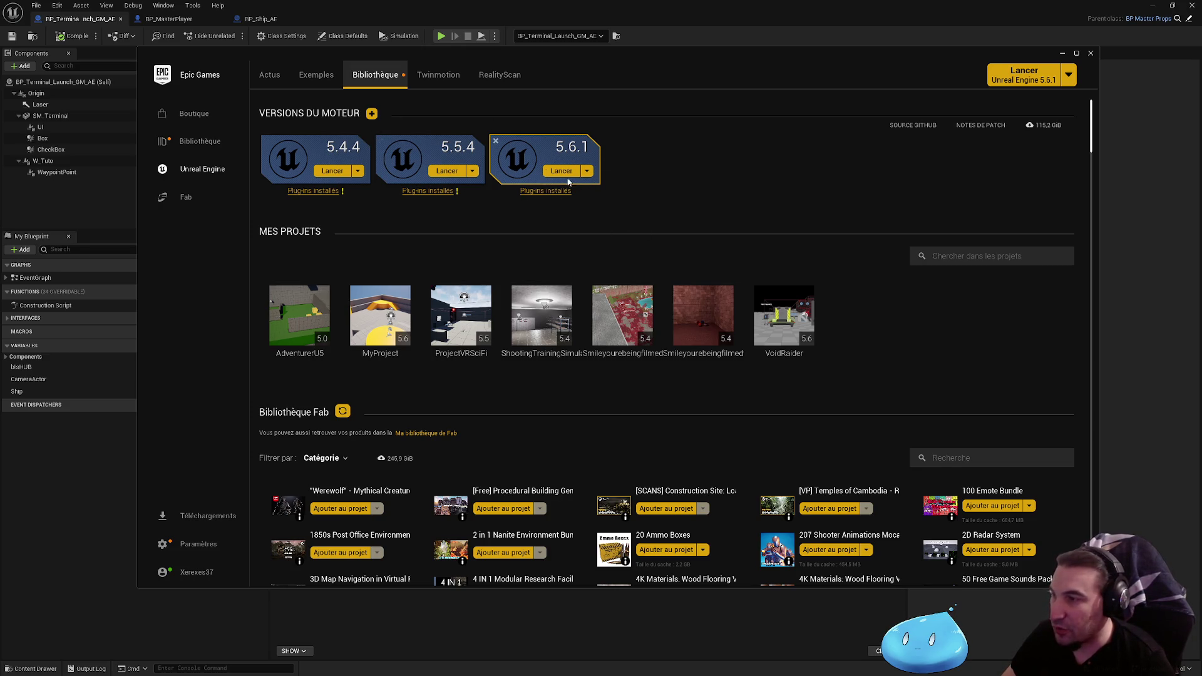
left_click(372, 114)
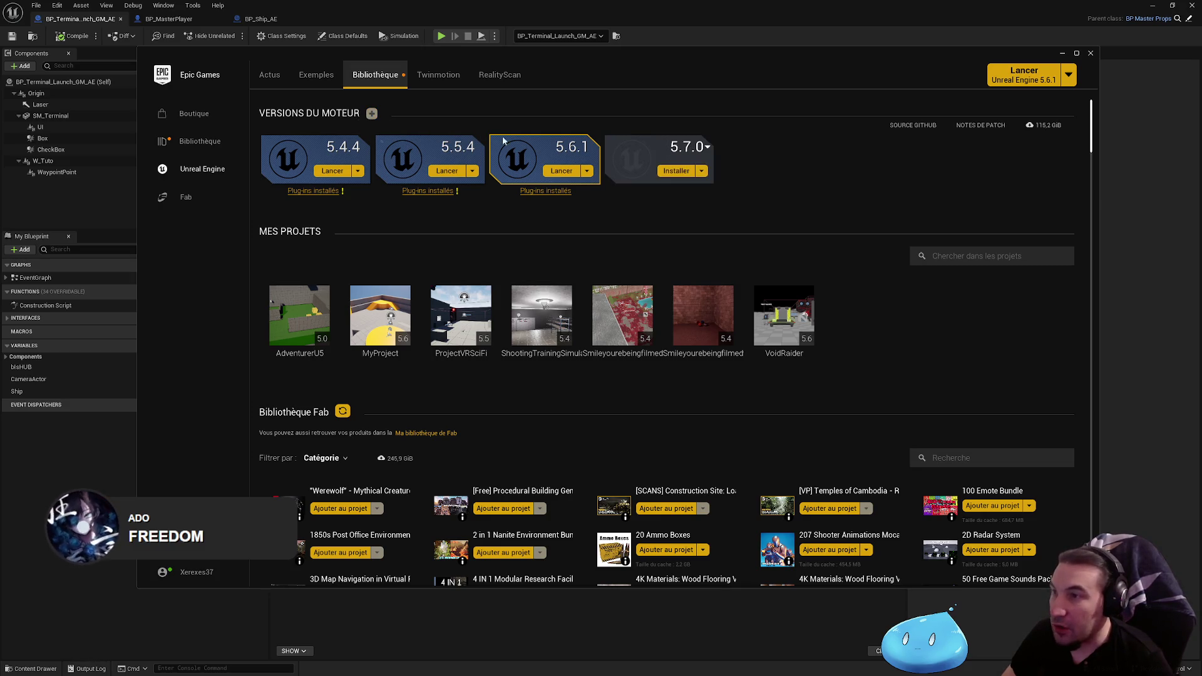
left_click(701, 171)
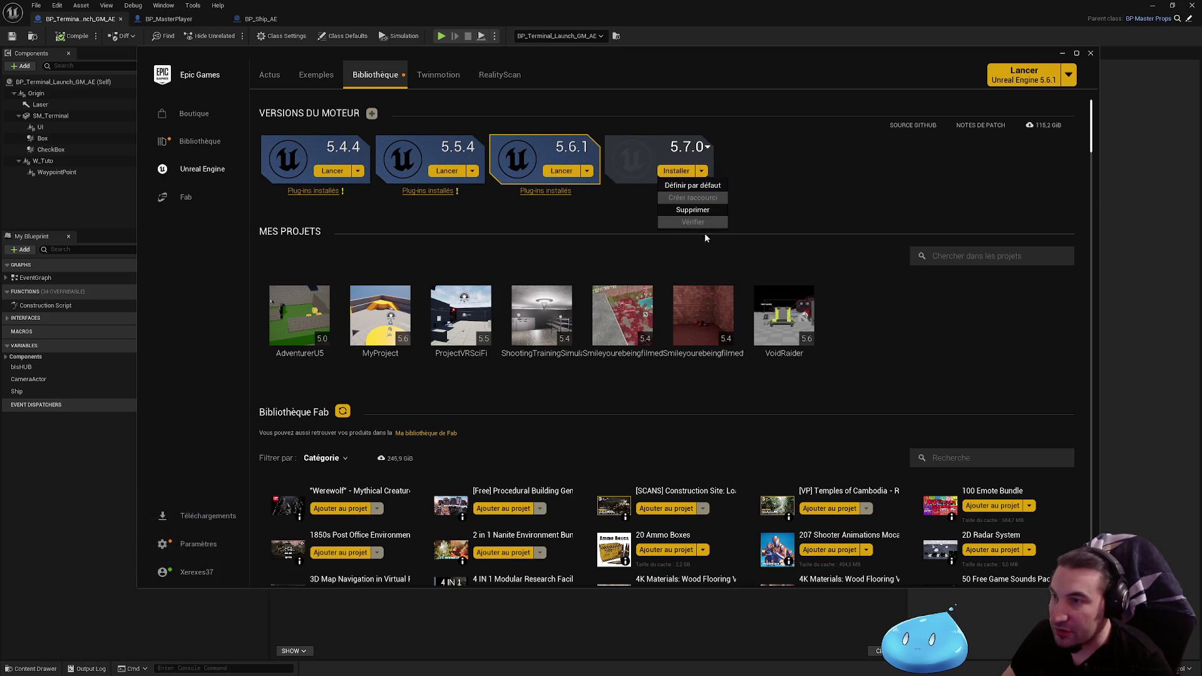
left_click(587, 173)
left_click(588, 188)
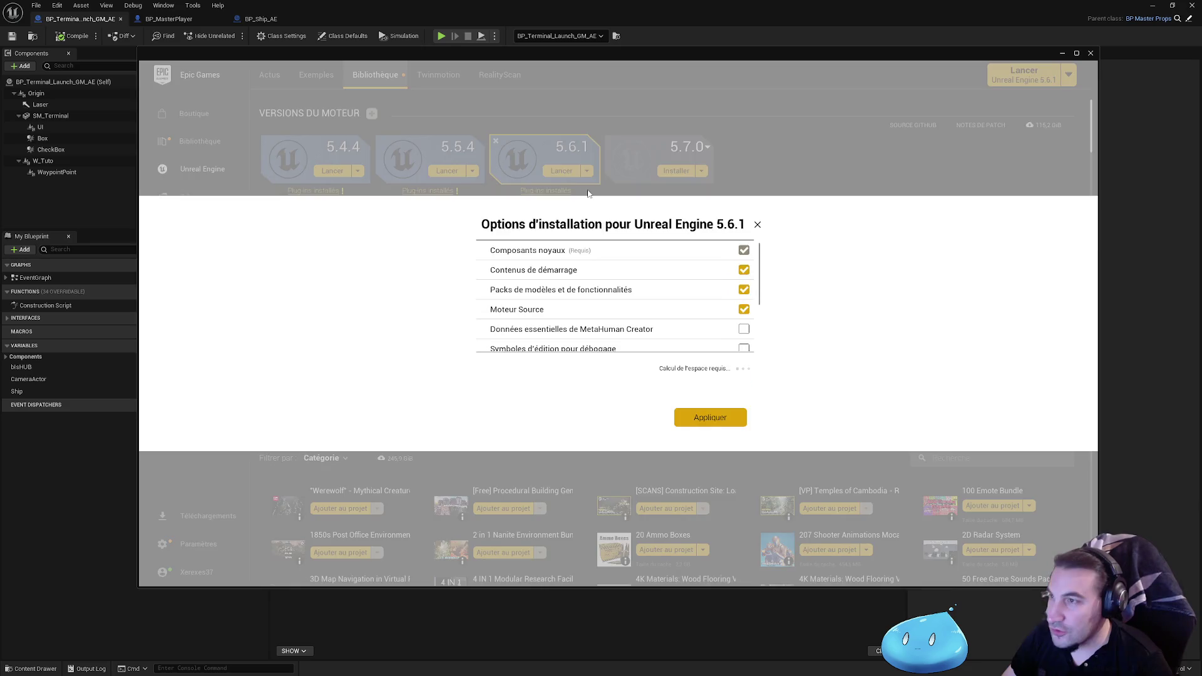
scroll(610, 269, "down", 5)
scroll(708, 266, "up", 5)
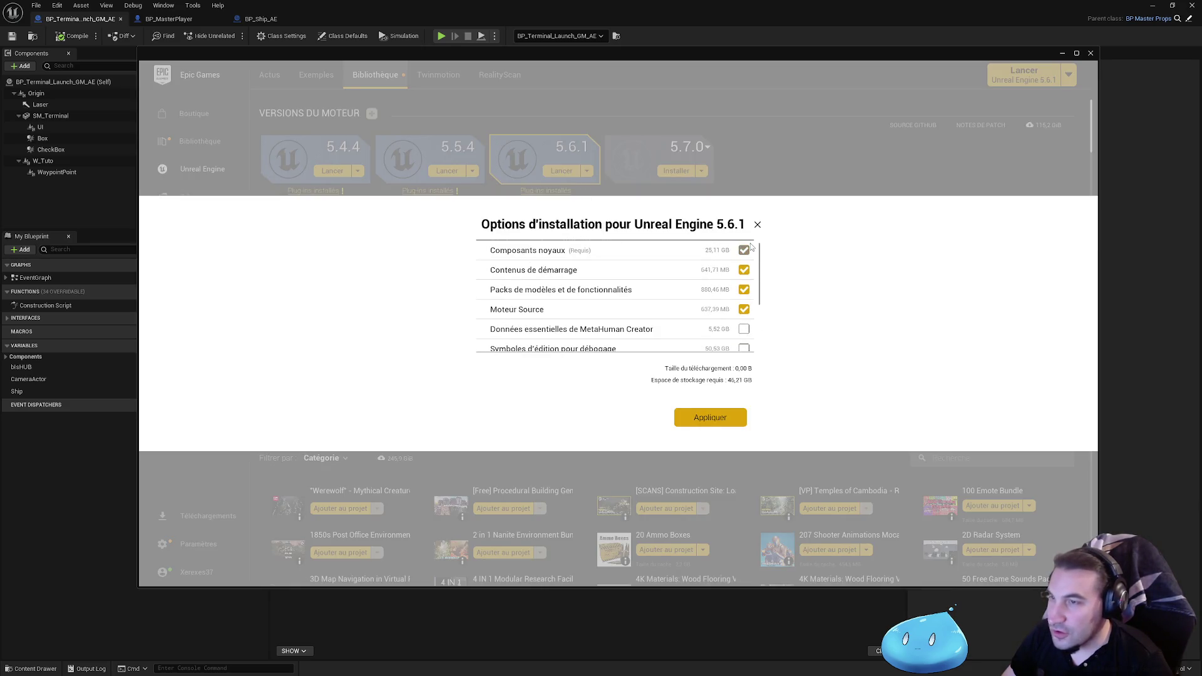
left_click(759, 223)
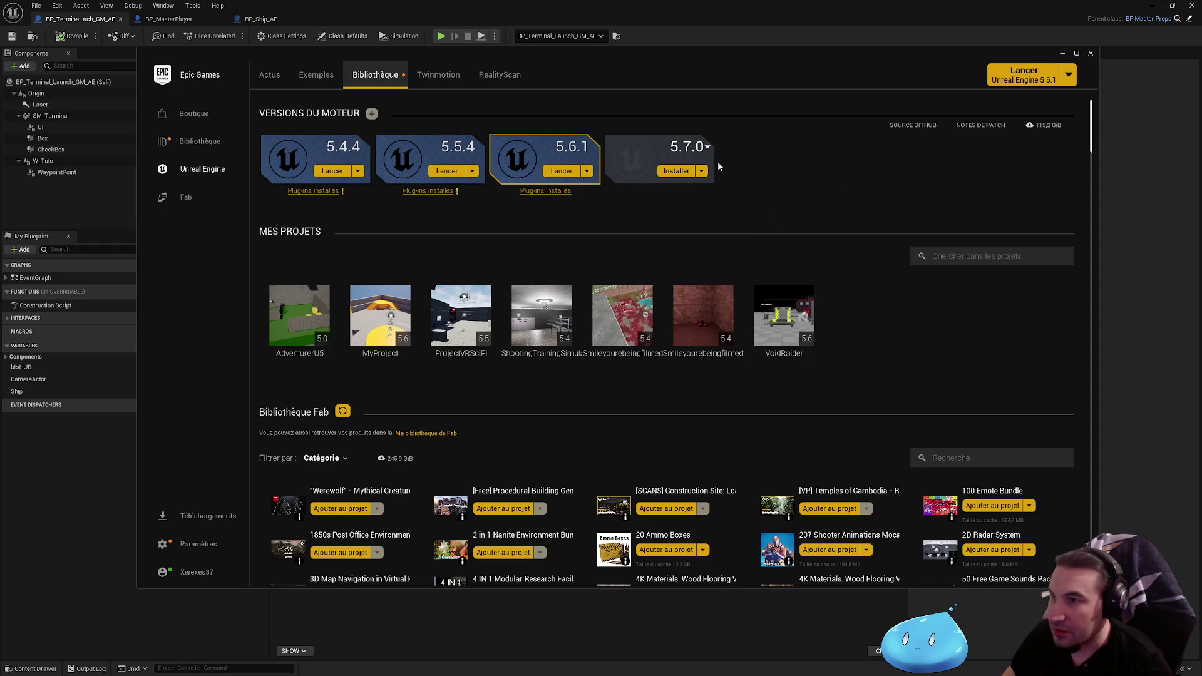
left_click(702, 171)
left_click(666, 153)
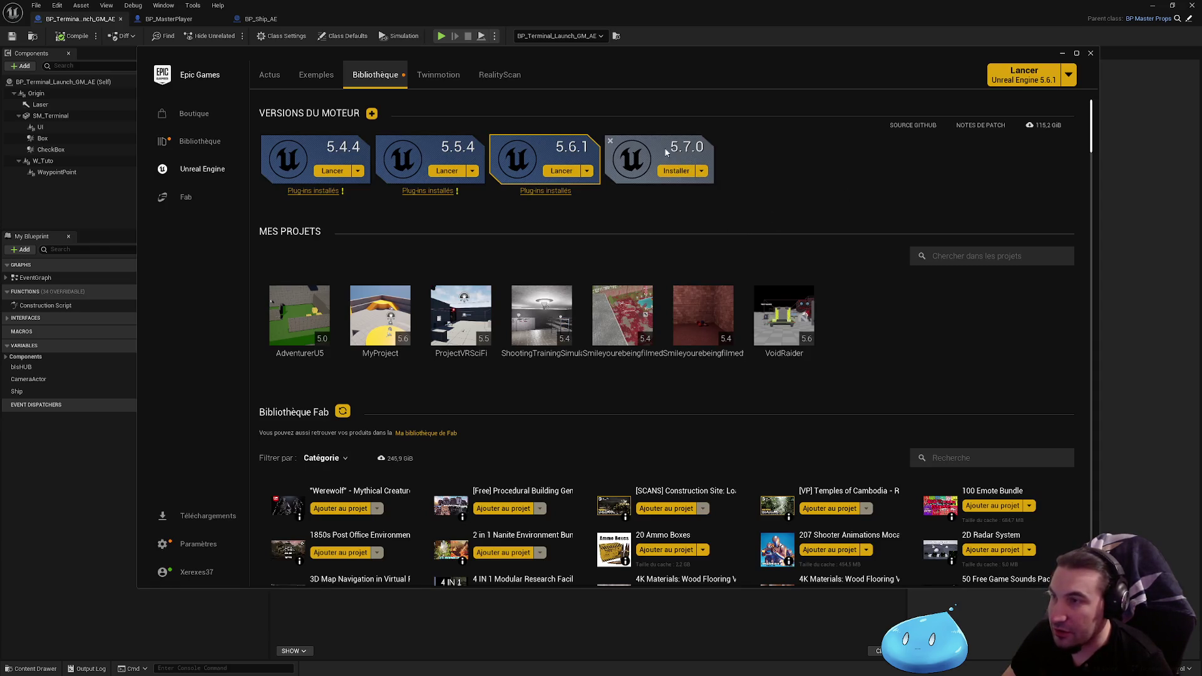
left_click(683, 171)
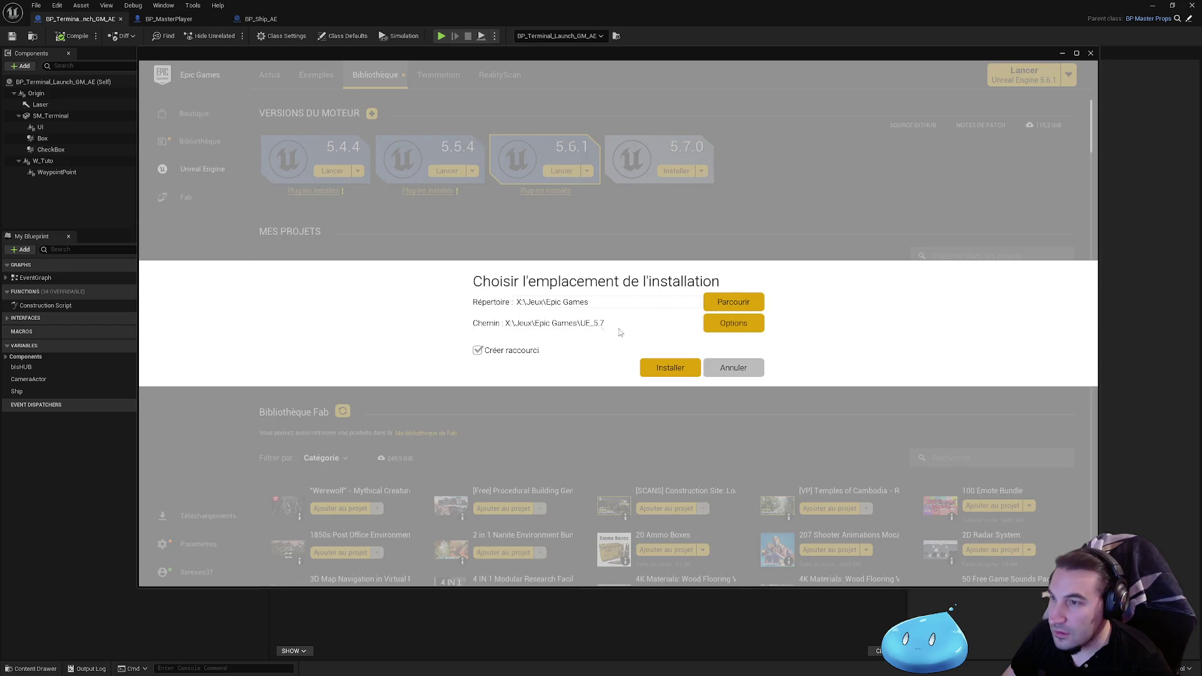
left_click(733, 323)
scroll(660, 300, "down", 5)
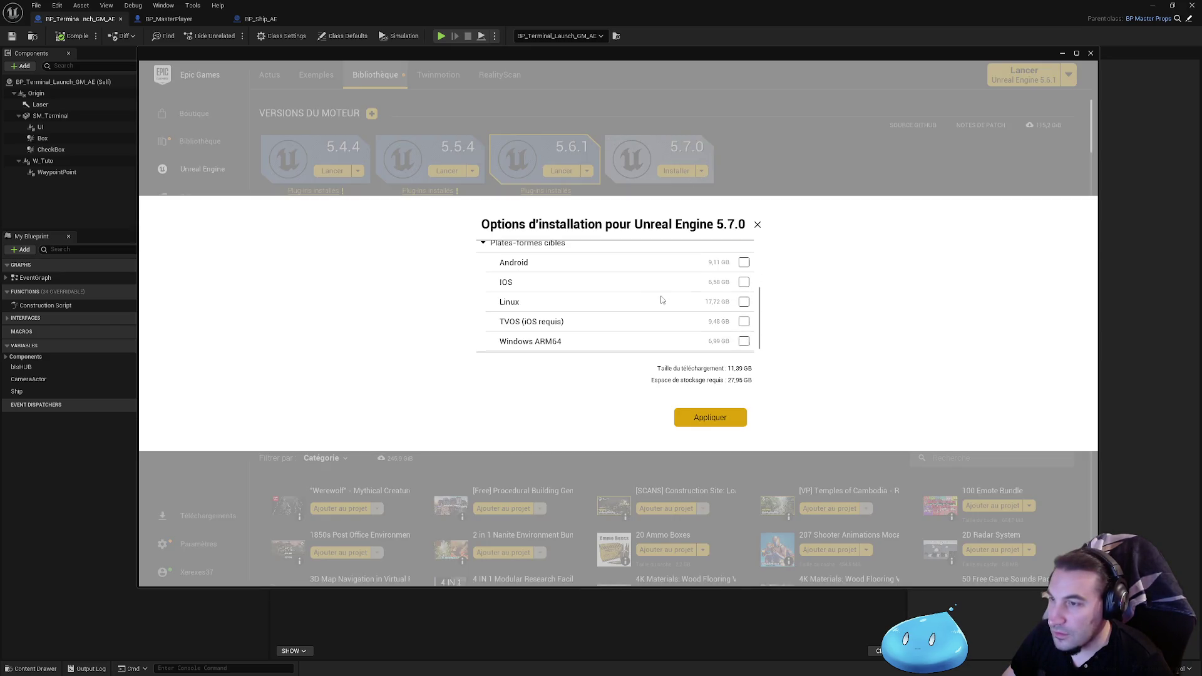
left_click(757, 224)
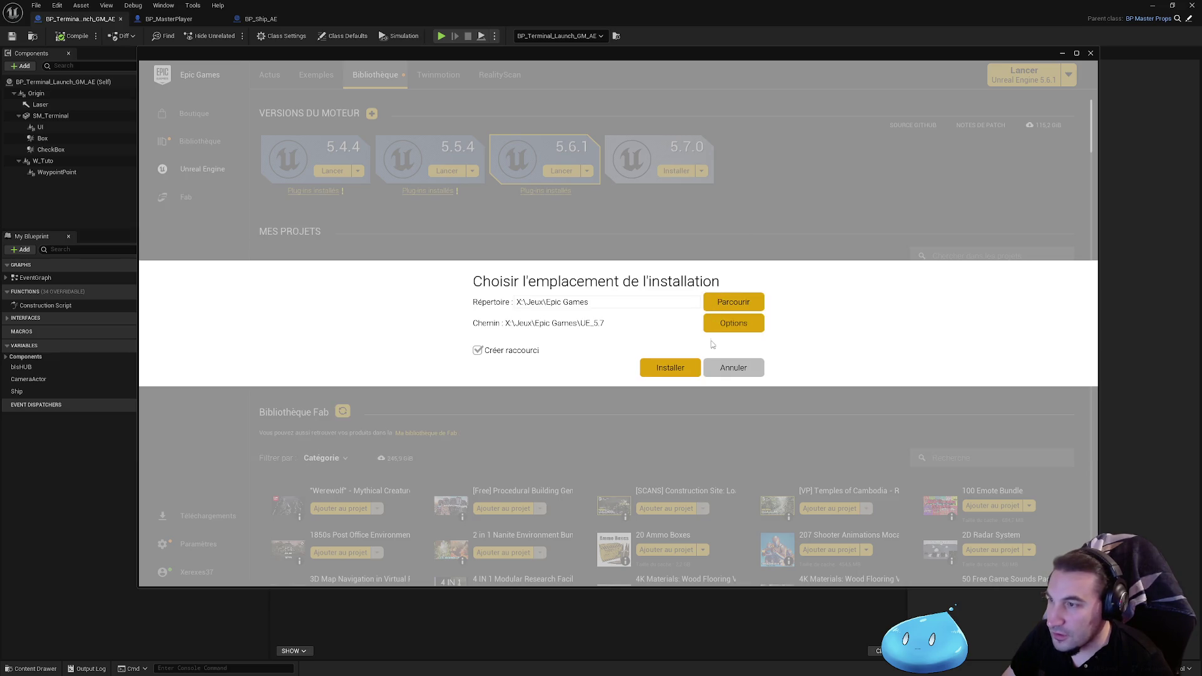
left_click(733, 367)
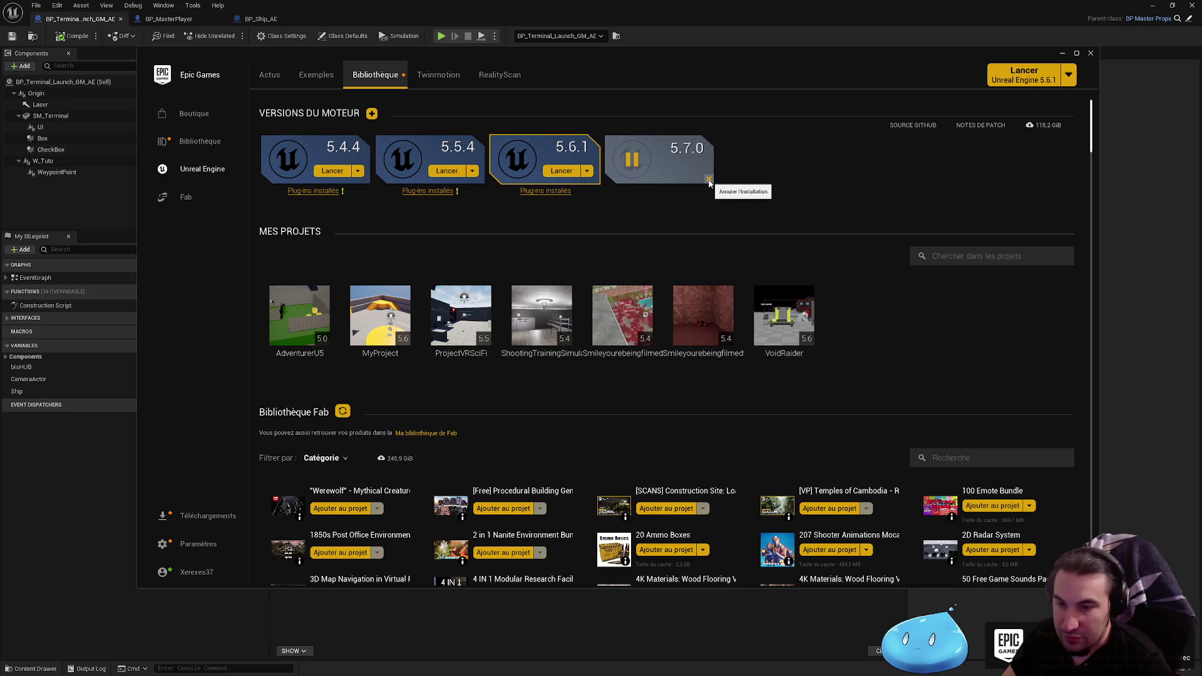
left_click(702, 171)
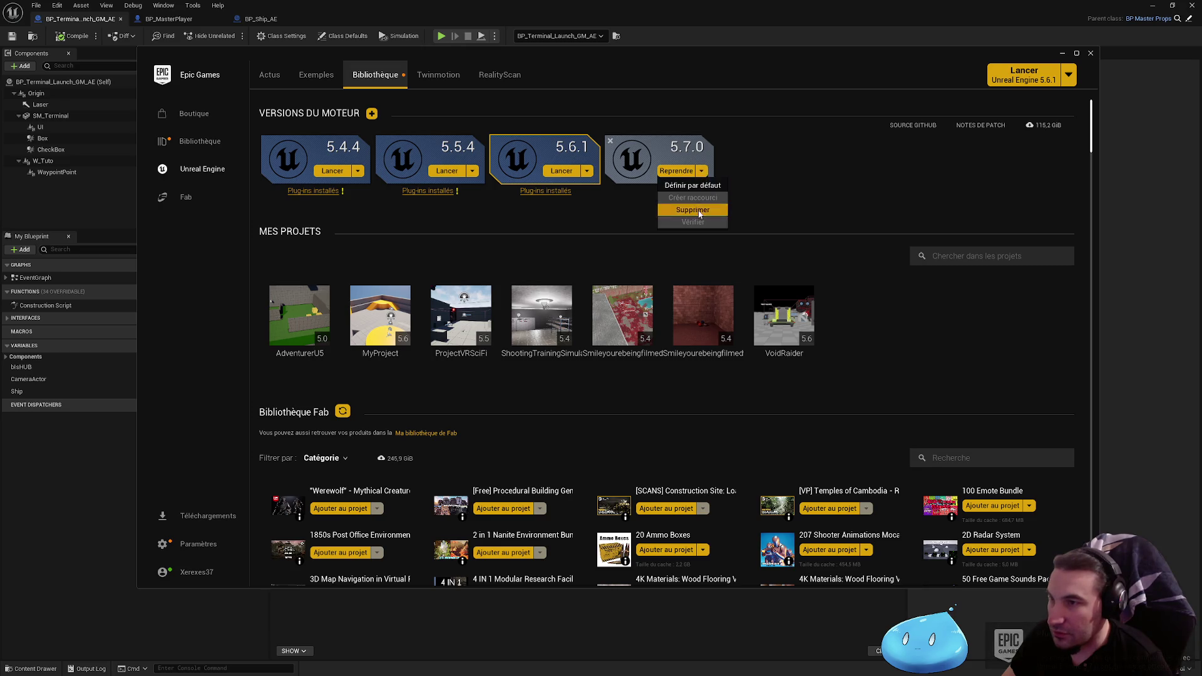
left_click(692, 210)
left_click(626, 352)
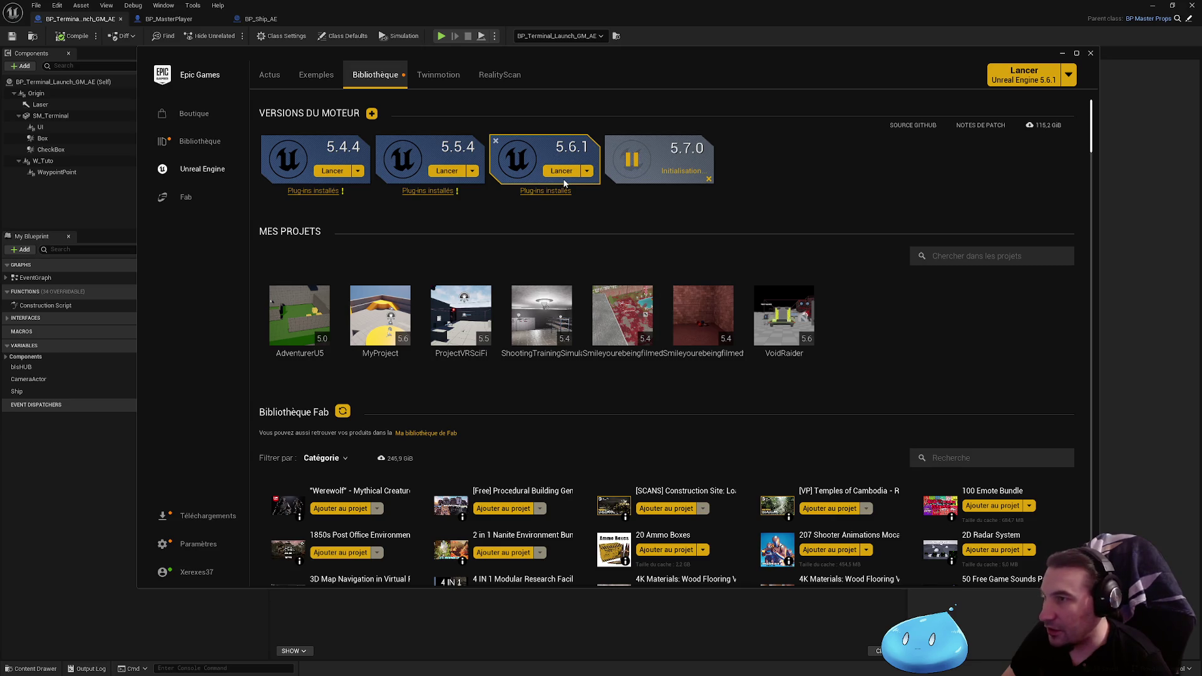
scroll(564, 181, "down", 1)
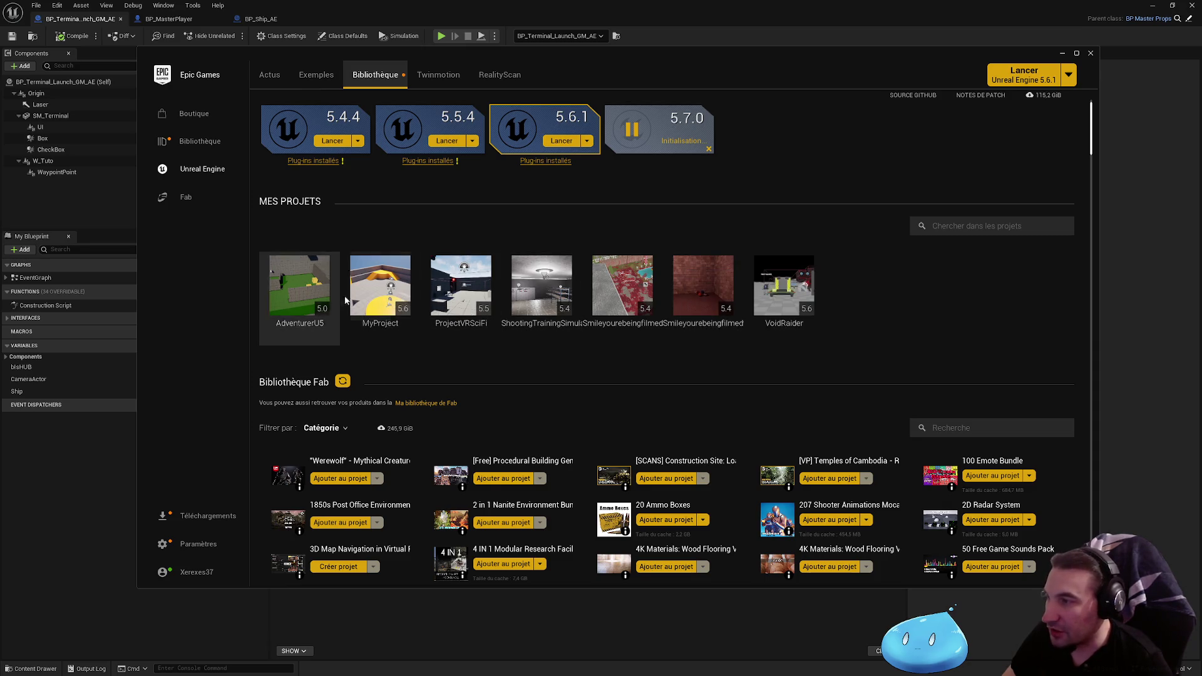
scroll(415, 270, "down", 3)
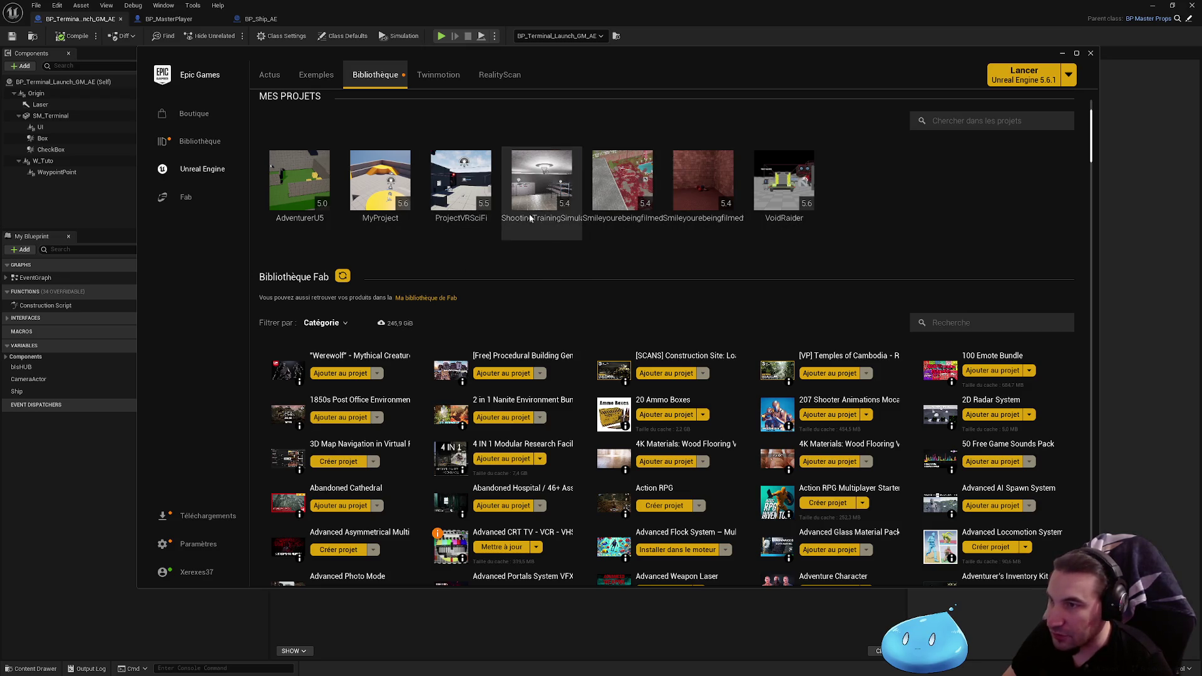
scroll(415, 231, "down", 5)
scroll(298, 318, "down", 10)
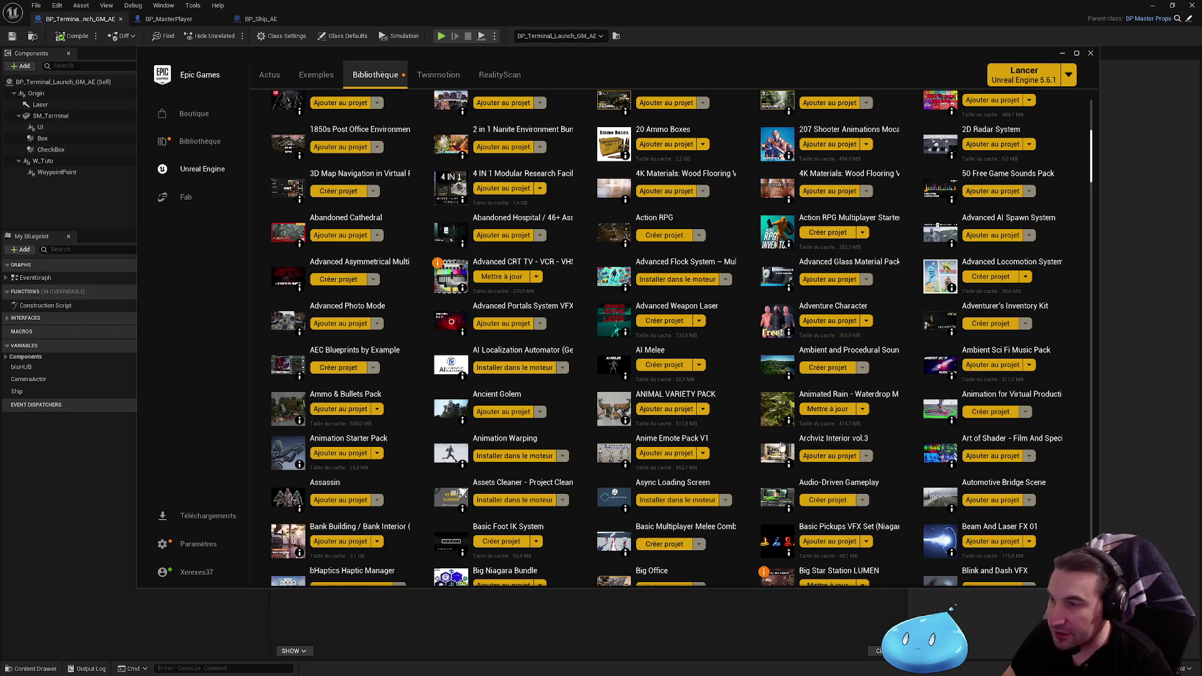
scroll(410, 358, "down", 4)
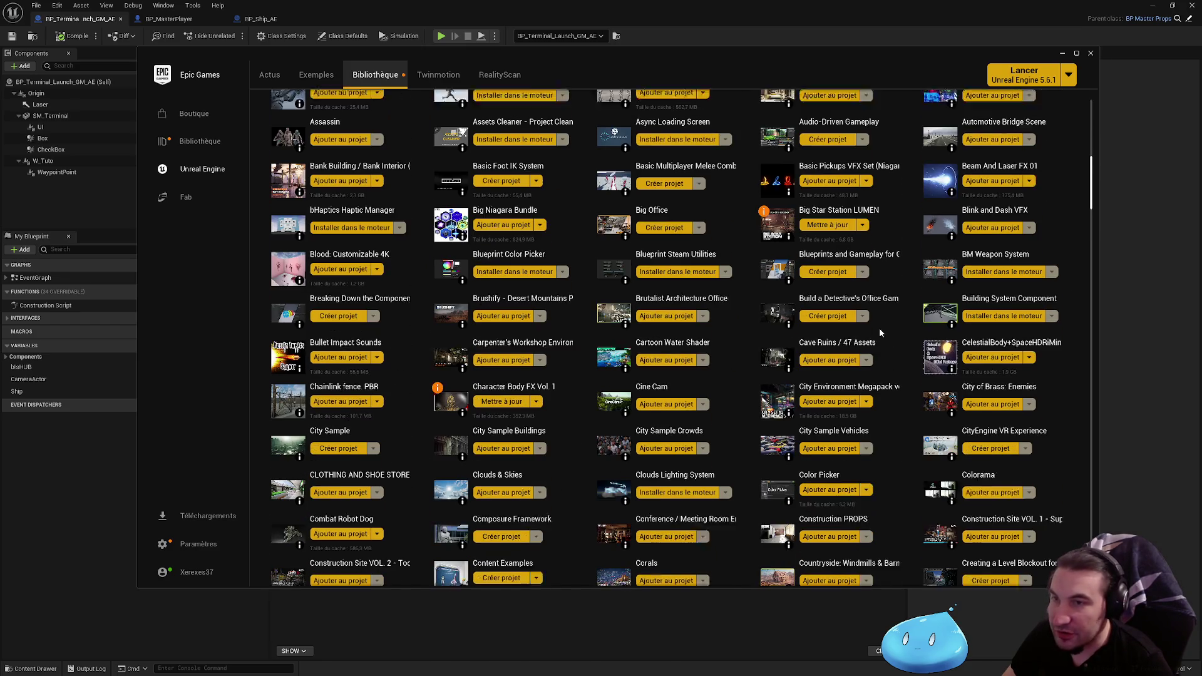
scroll(737, 241, "down", 9)
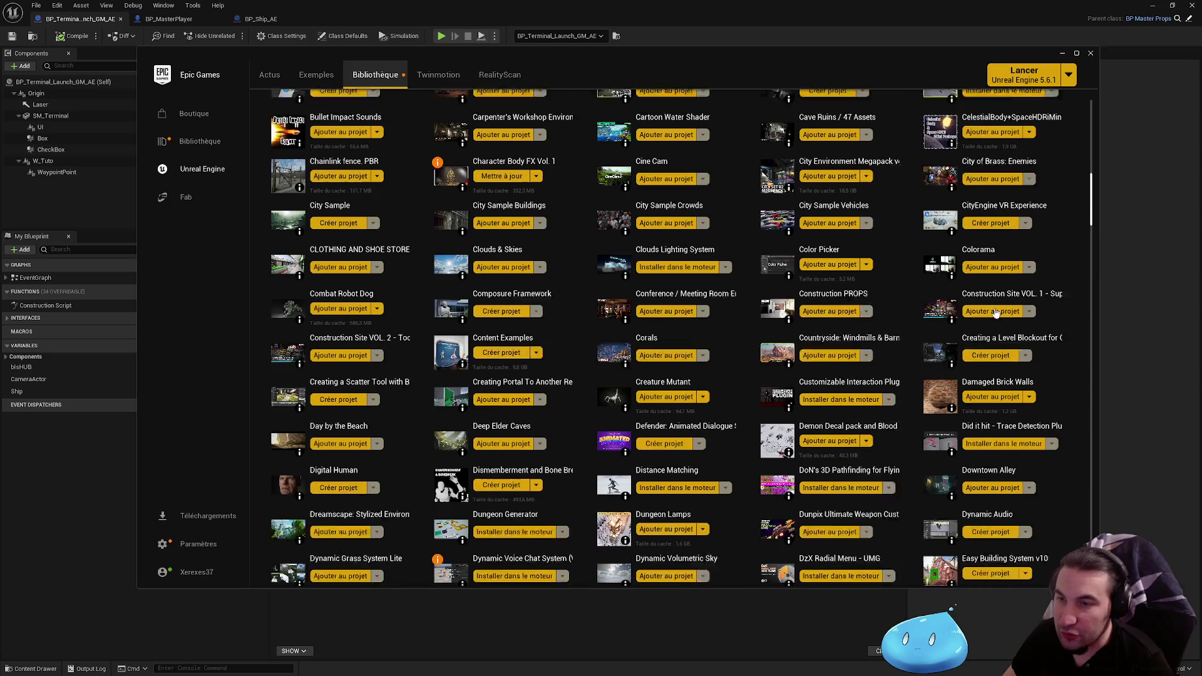
mouse_move(1090, 210)
left_mouse_down()
mouse_move(1086, 532)
mouse_move(1086, 154)
mouse_move(1076, 116)
left_mouse_up()
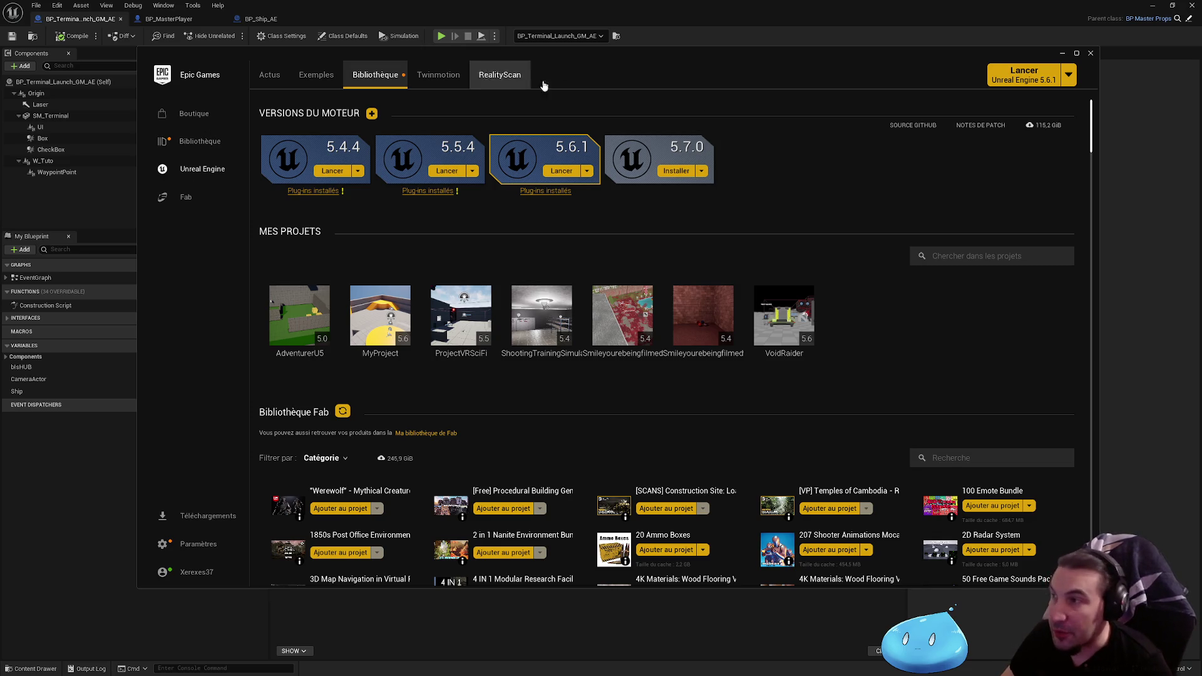
left_click(1090, 52)
Survey the EventGraph, selecting all nodes, then the PlayerCameraEnd event and For Each Loop nodes
scroll(675, 197, "down", 5)
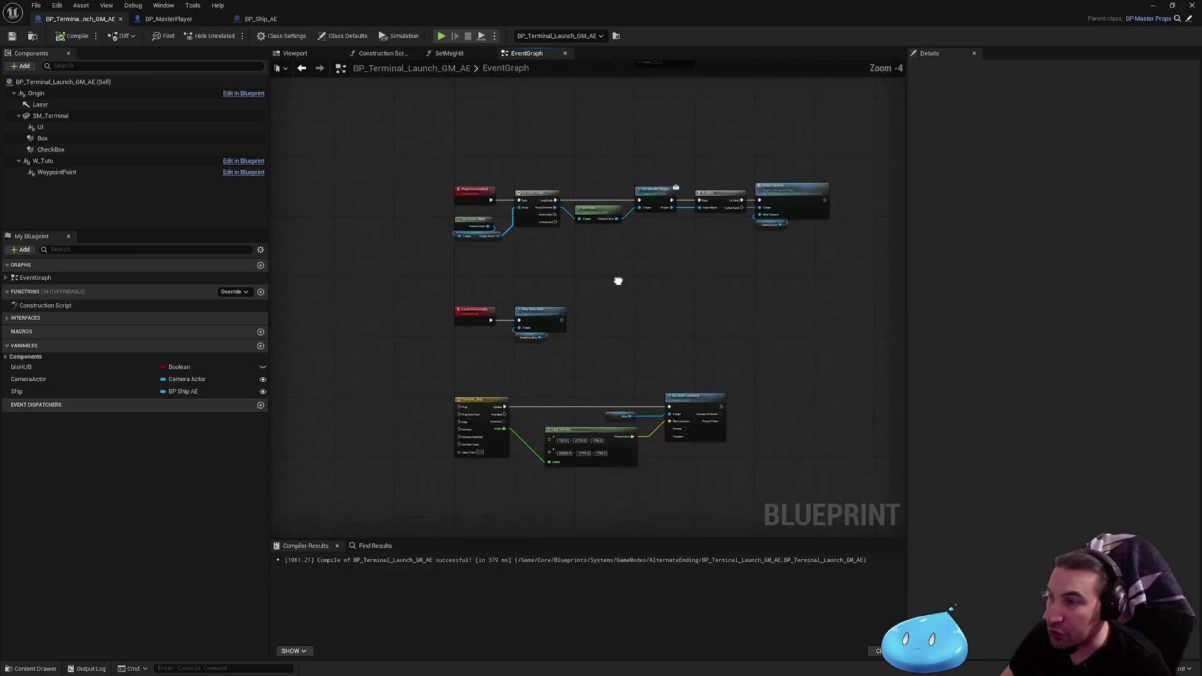
mouse_move(327, 135)
left_mouse_down()
mouse_move(902, 464)
mouse_move(804, 464)
mouse_move(818, 485)
mouse_move(290, 112)
mouse_move(355, 133)
left_mouse_up()
left_click(726, 337)
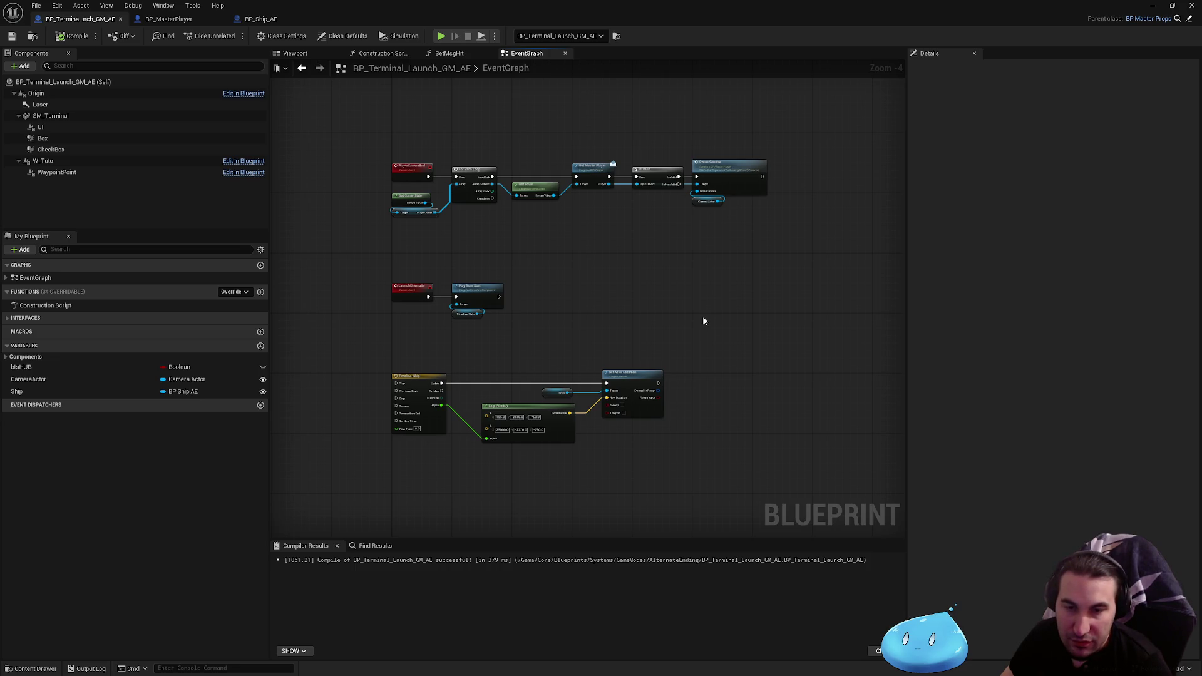
scroll(702, 316, "down", 3)
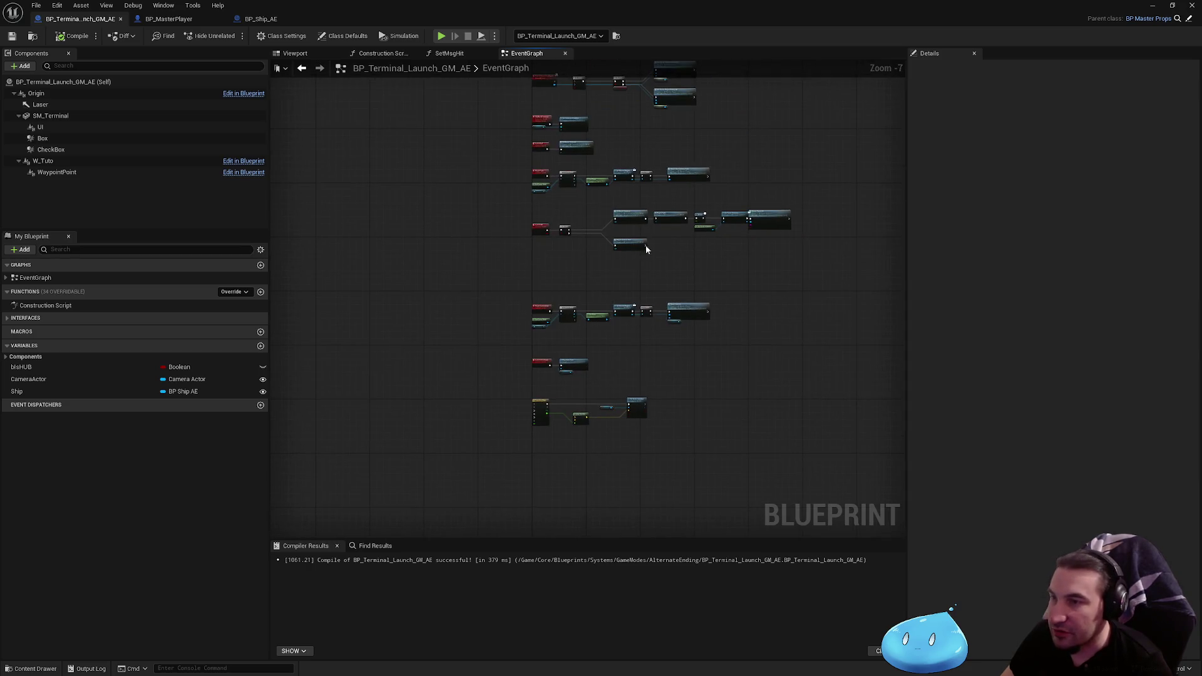
scroll(646, 248, "up", 5)
scroll(674, 211, "down", 7)
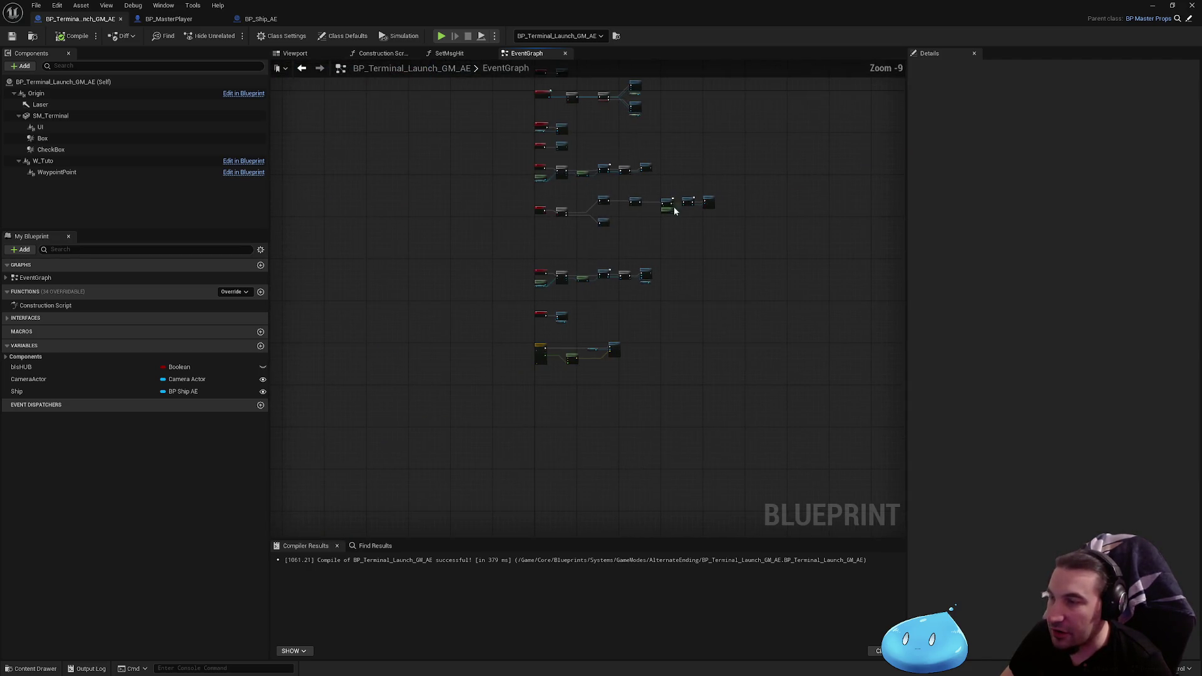
scroll(531, 247, "up", 9)
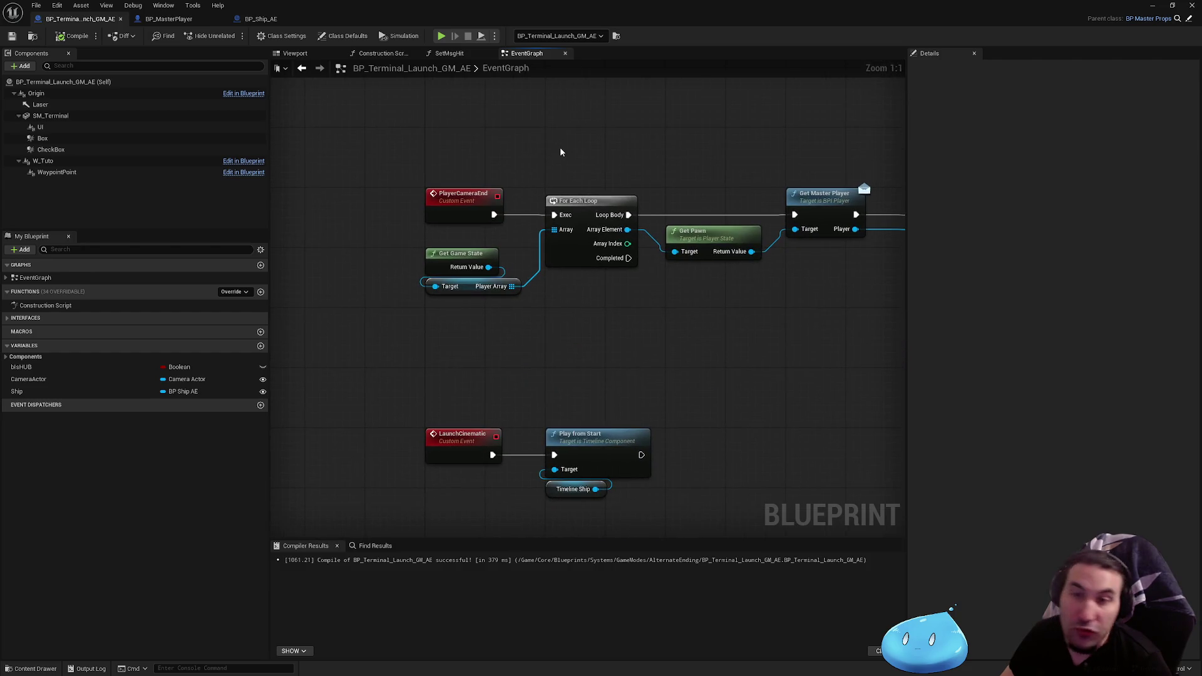
left_click_drag(561, 152, 561, 217)
left_click(454, 258)
left_click(582, 264)
Pan further right in the graph and box-select another group of nodes
mouse_move(828, 413)
left_mouse_down()
mouse_move(813, 398)
mouse_move(609, 374)
mouse_move(601, 219)
mouse_move(404, 307)
left_mouse_up()
scroll(598, 234, "down", 3)
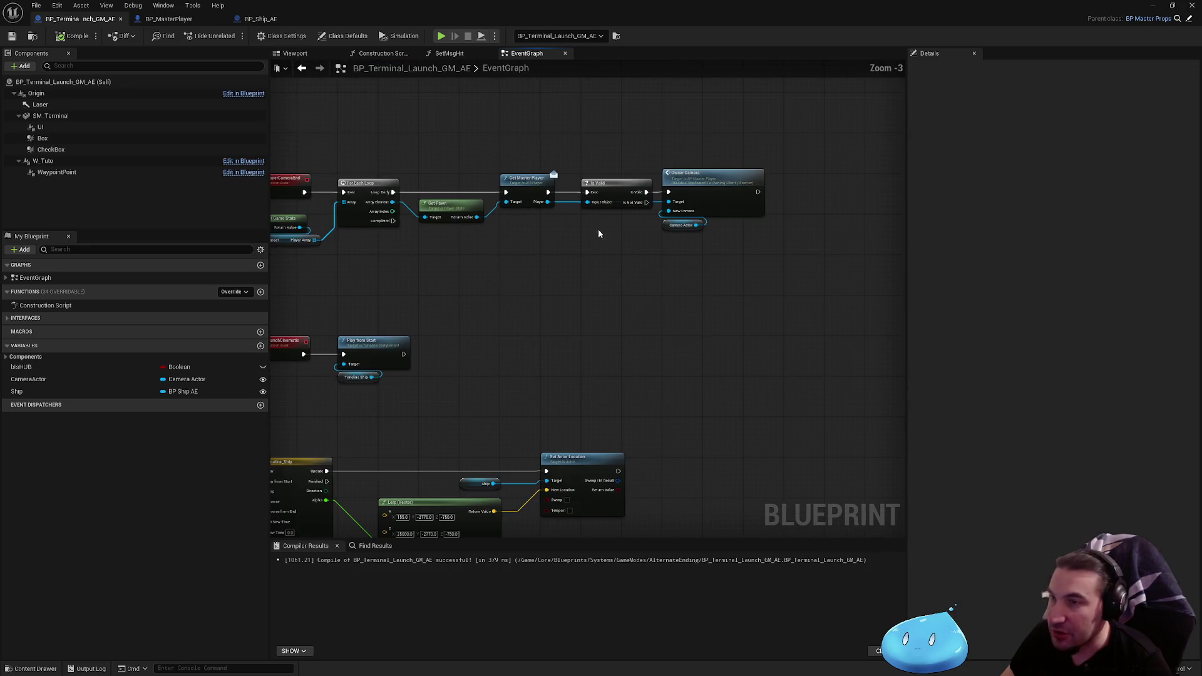
scroll(785, 301, "down", 1)
scroll(689, 262, "down", 2)
mouse_move(499, 191)
left_mouse_down()
mouse_move(840, 407)
mouse_move(805, 348)
left_mouse_up()
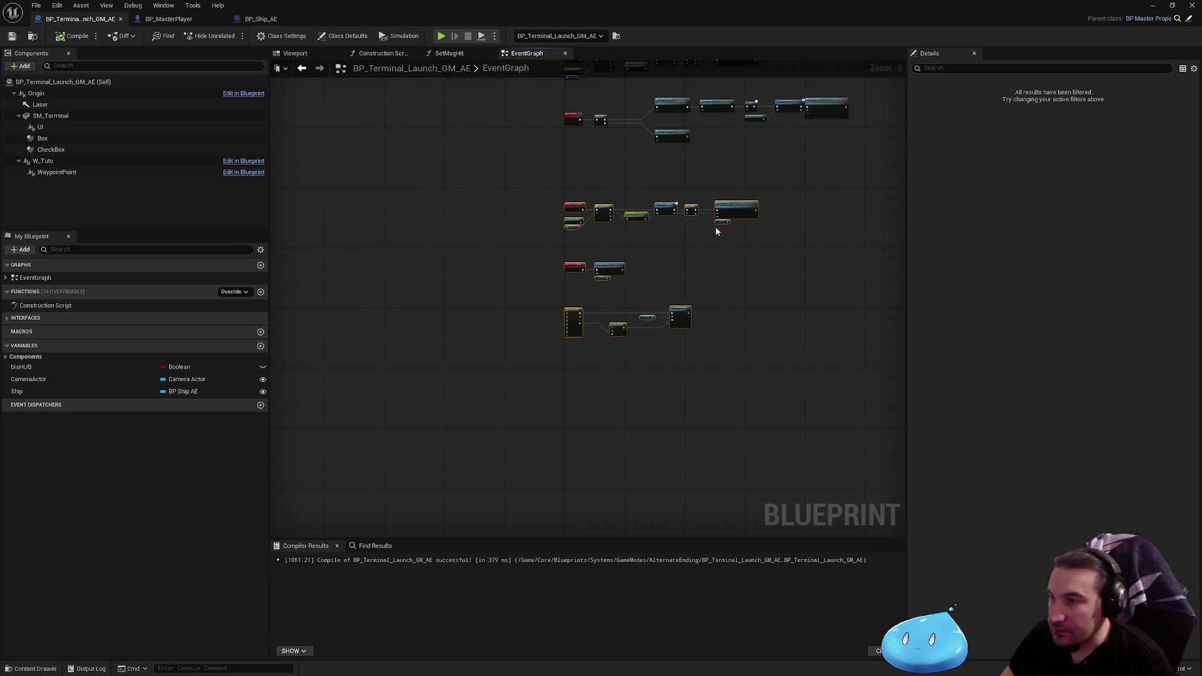
Peek at the level behind the Blueprint window, restore it, and switch to BP_MasterPlayer
left_click_drag(716, 228, 657, 338)
scroll(651, 332, "up", 2)
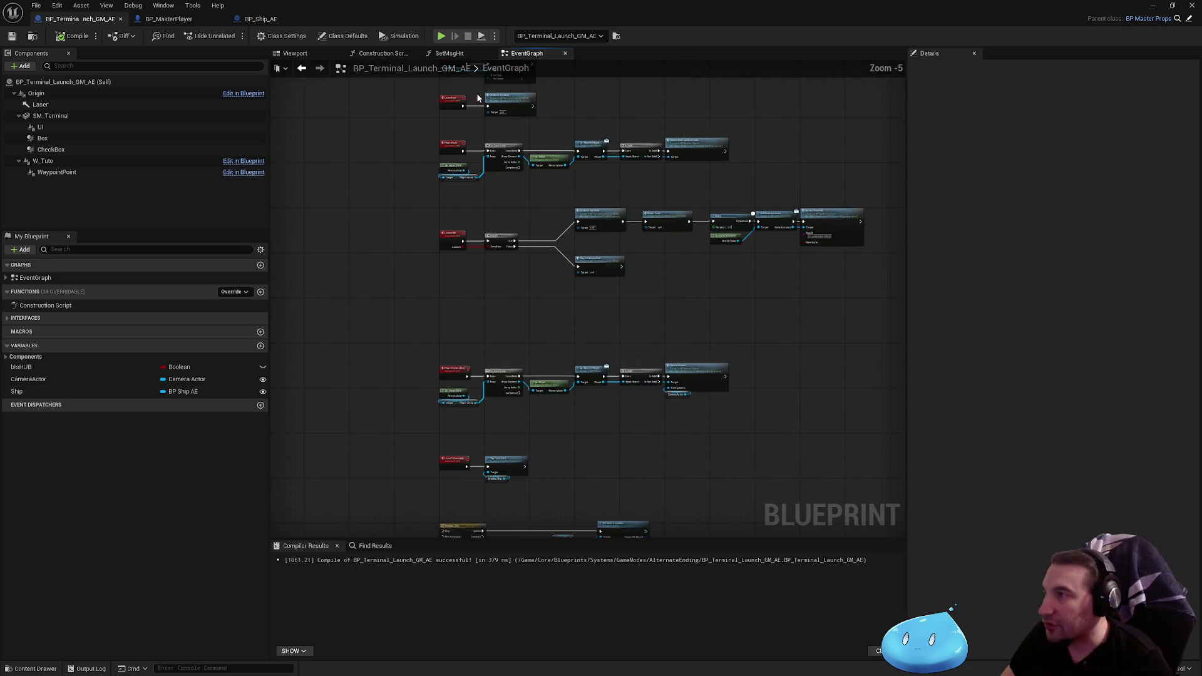
left_click_drag(476, 7, 476, 639)
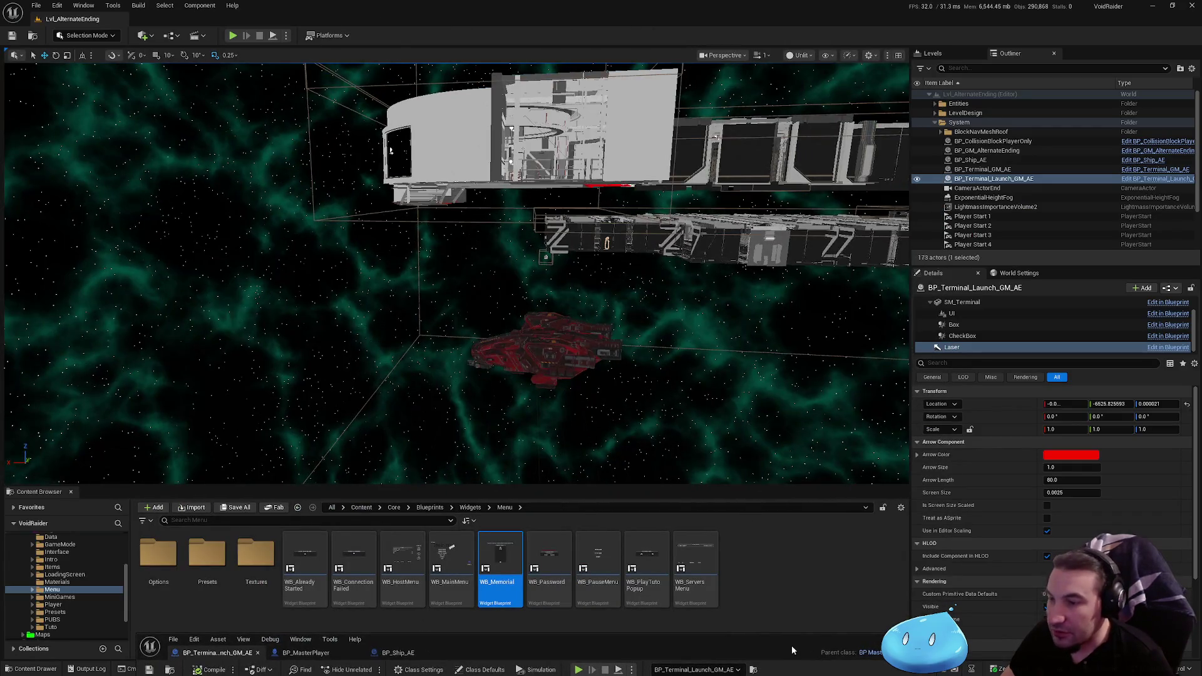
mouse_move(792, 644)
left_mouse_down()
mouse_move(846, 245)
mouse_move(538, 7)
left_mouse_up()
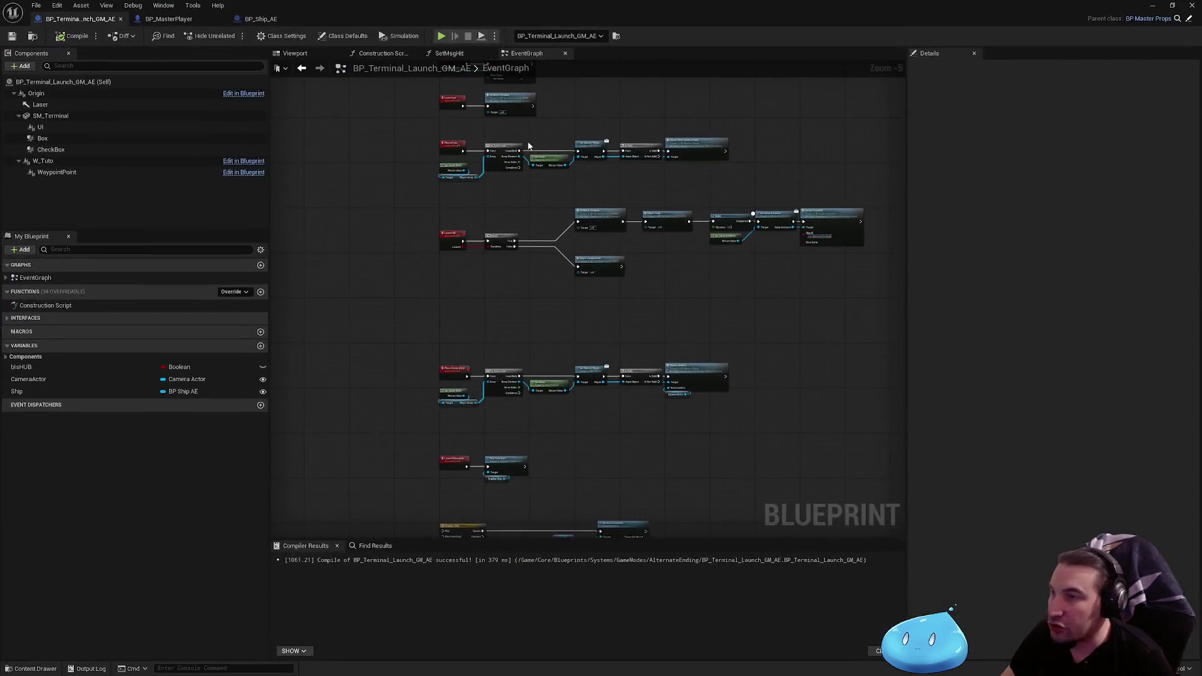
left_click(169, 20)
Zoom and pan BP_MasterPlayer's Replicated graph to centre its camera fade and view-target logic
scroll(410, 286, "up", 1)
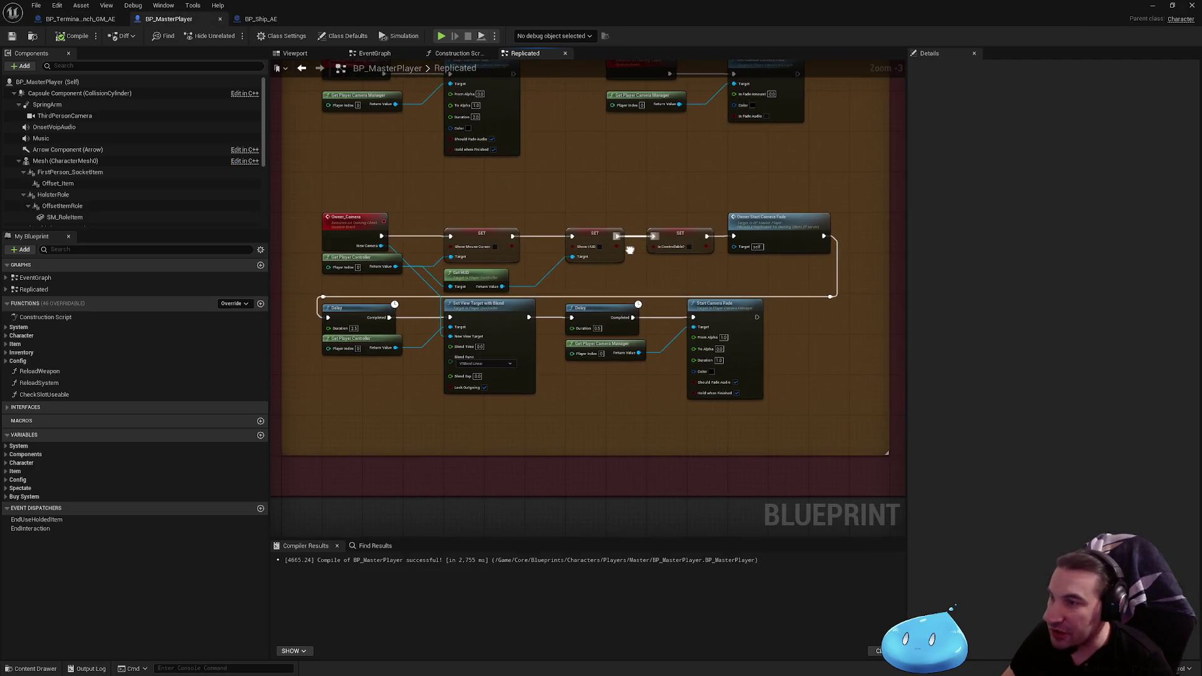
scroll(410, 286, "up", 1)
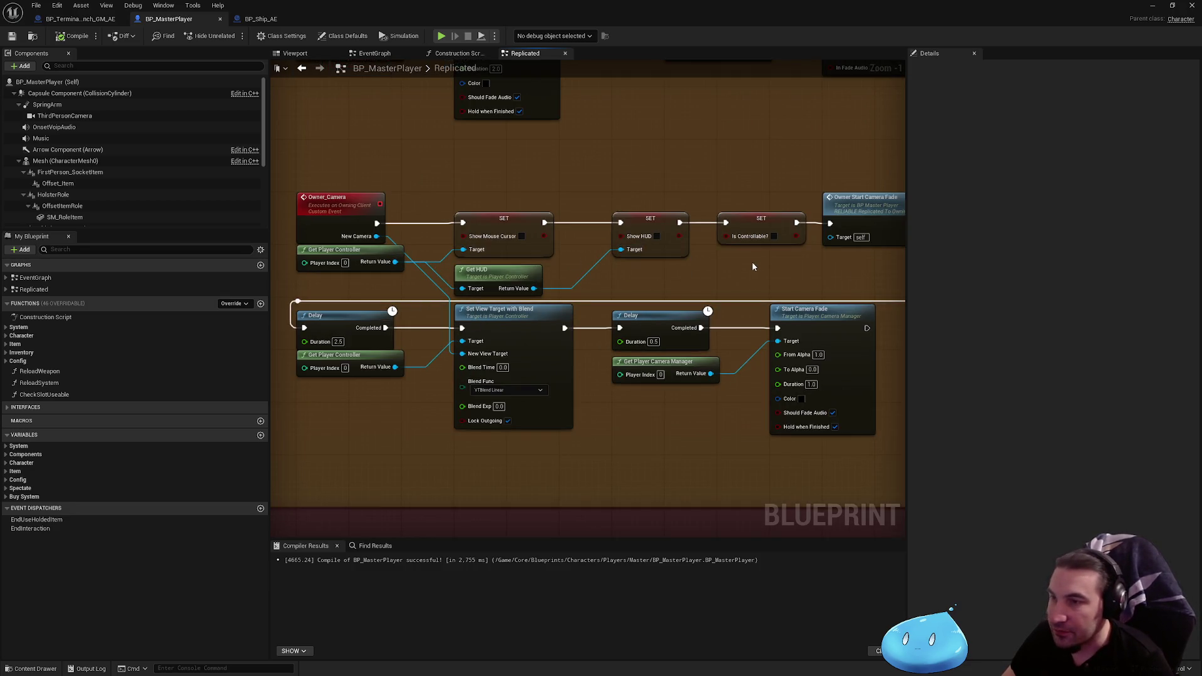
left_click_drag(752, 270, 620, 278)
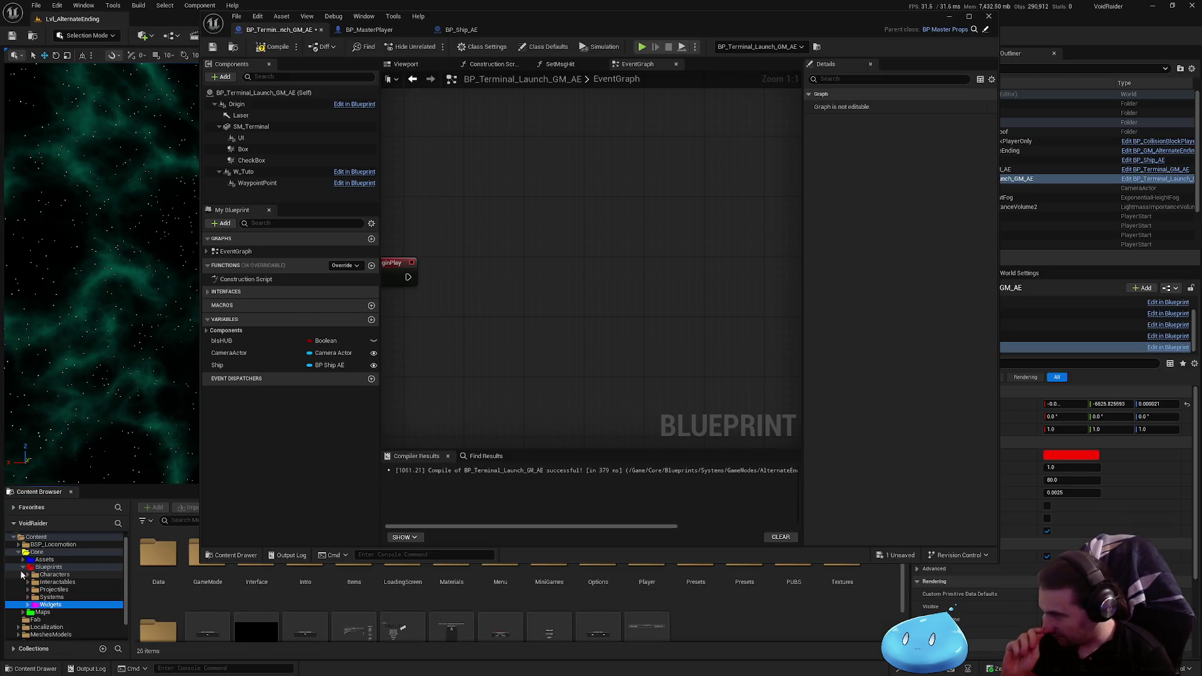
Open BP_TerminalCommand_Detector from the Blueprints/Interactables/PropsUseable folder
left_click(48, 566)
mouse_move(733, 16)
left_mouse_down()
mouse_move(758, 430)
mouse_move(649, 668)
left_mouse_up()
double_click(320, 582)
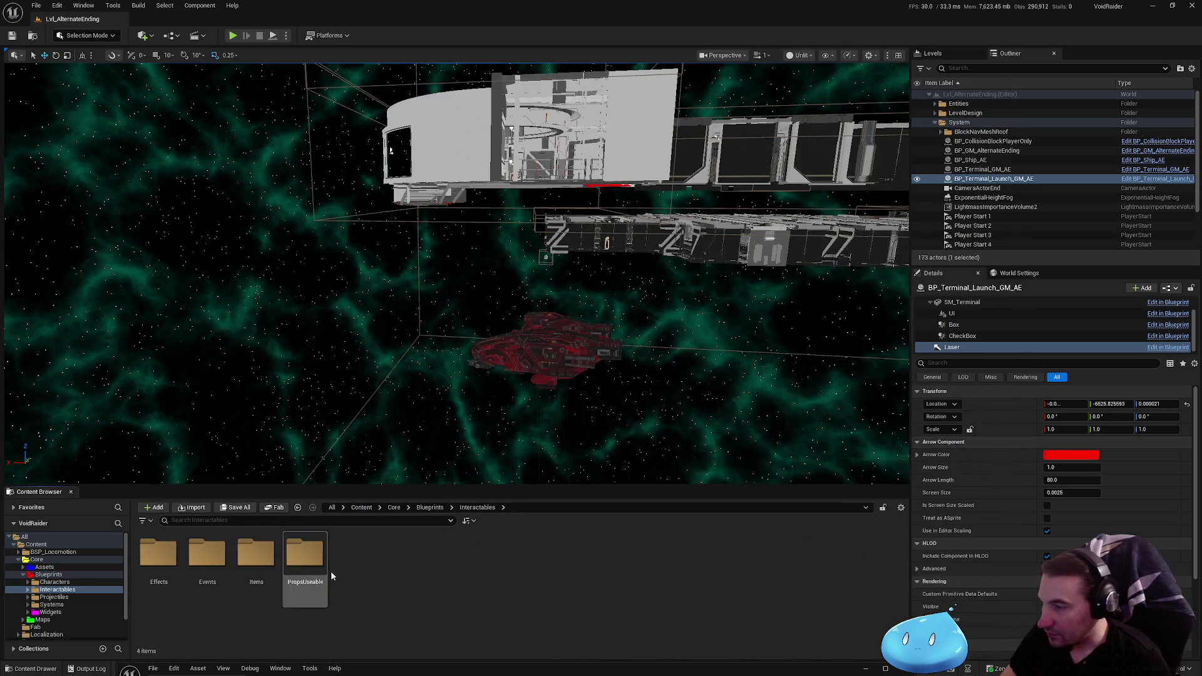
double_click(330, 571)
scroll(514, 590, "down", 2)
double_click(549, 588)
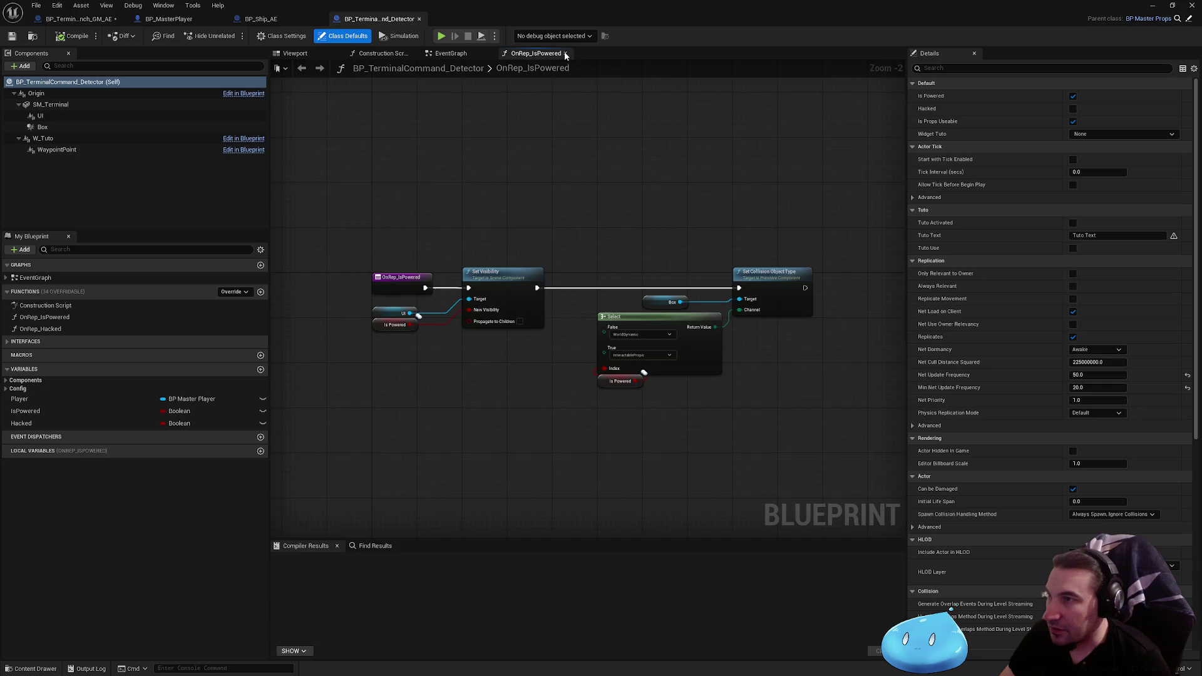
Select the detector's BeginPlay and power-change binding nodes, then return to BP_Terminal_Launch_GM_AE
left_click(565, 53)
mouse_move(348, 102)
left_mouse_down()
mouse_move(698, 295)
mouse_move(827, 333)
mouse_move(815, 327)
left_mouse_up()
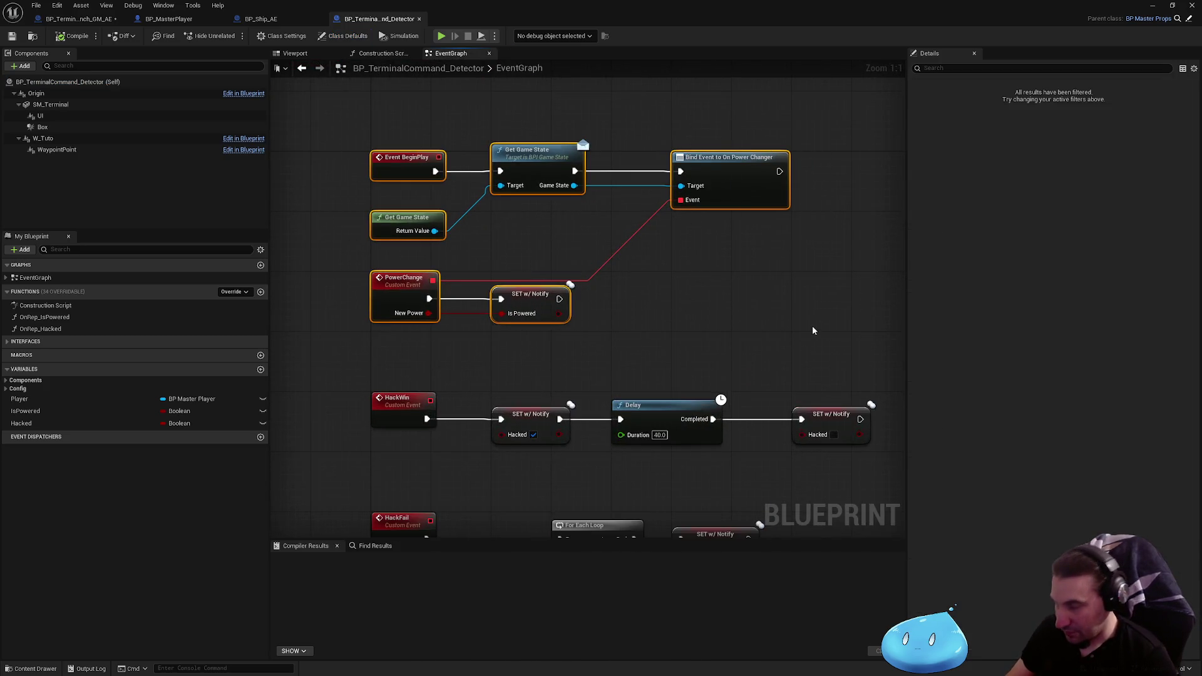
left_click(263, 19)
left_click(167, 19)
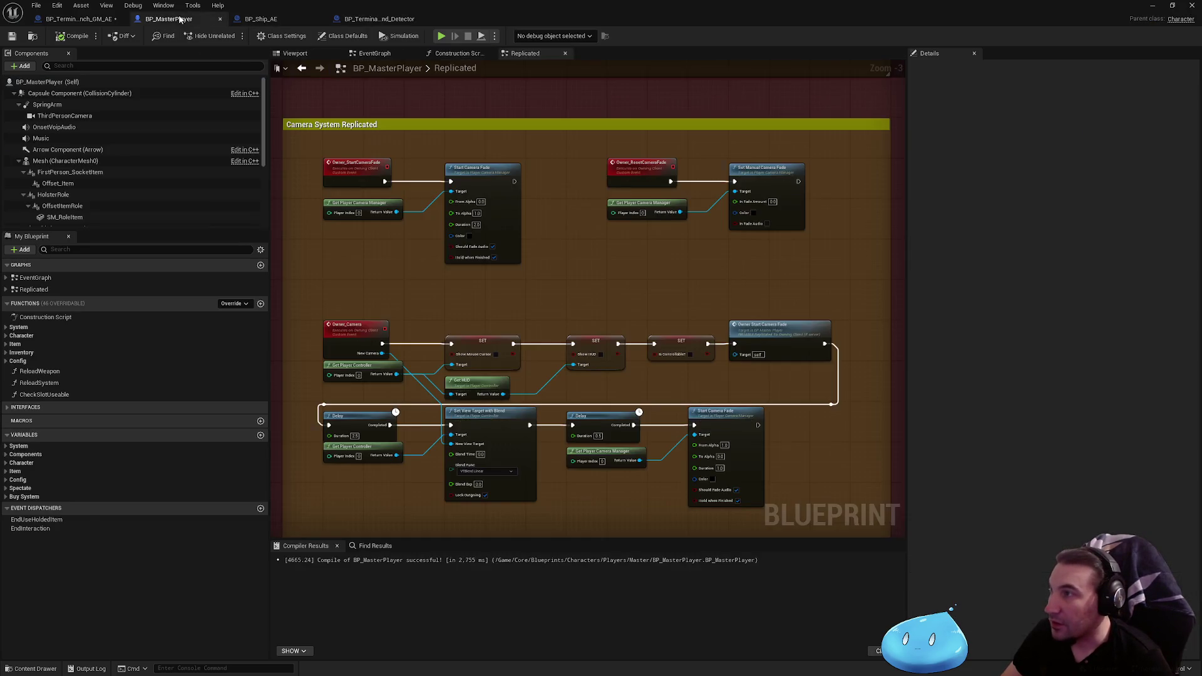
scroll(524, 207, "down", 3)
left_click(78, 18)
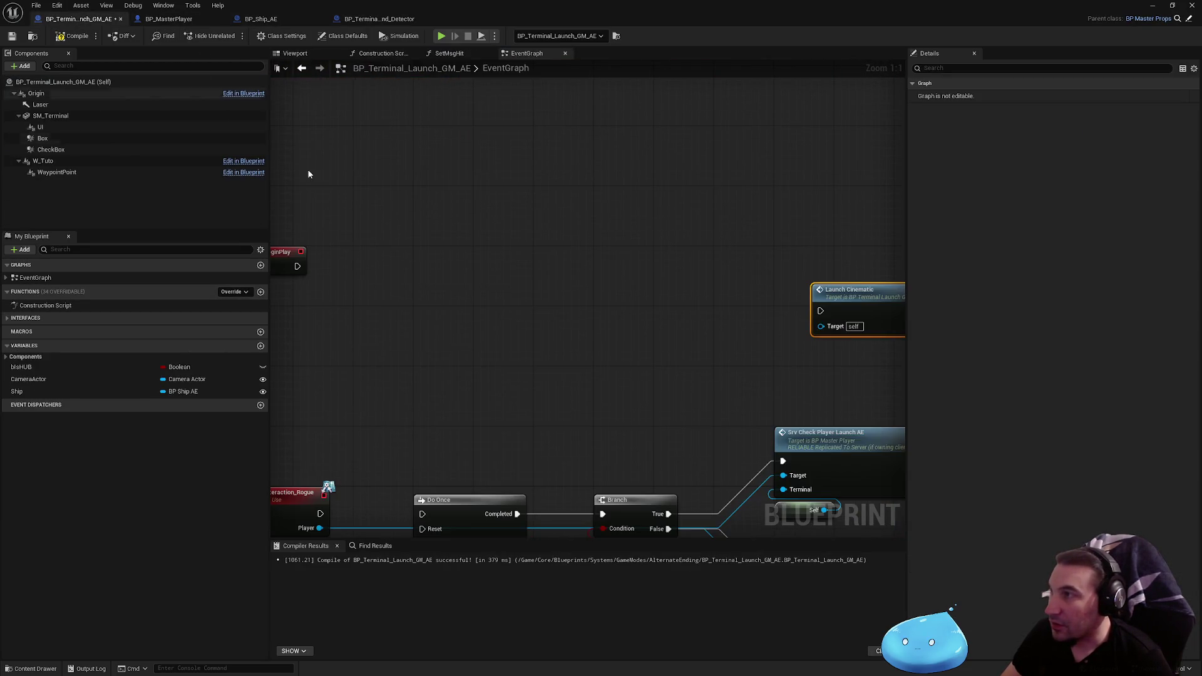
Paste the power-change nodes, delete the duplicate CustomEvent, and place them beside Event BeginPlay
key("ctrl+v")
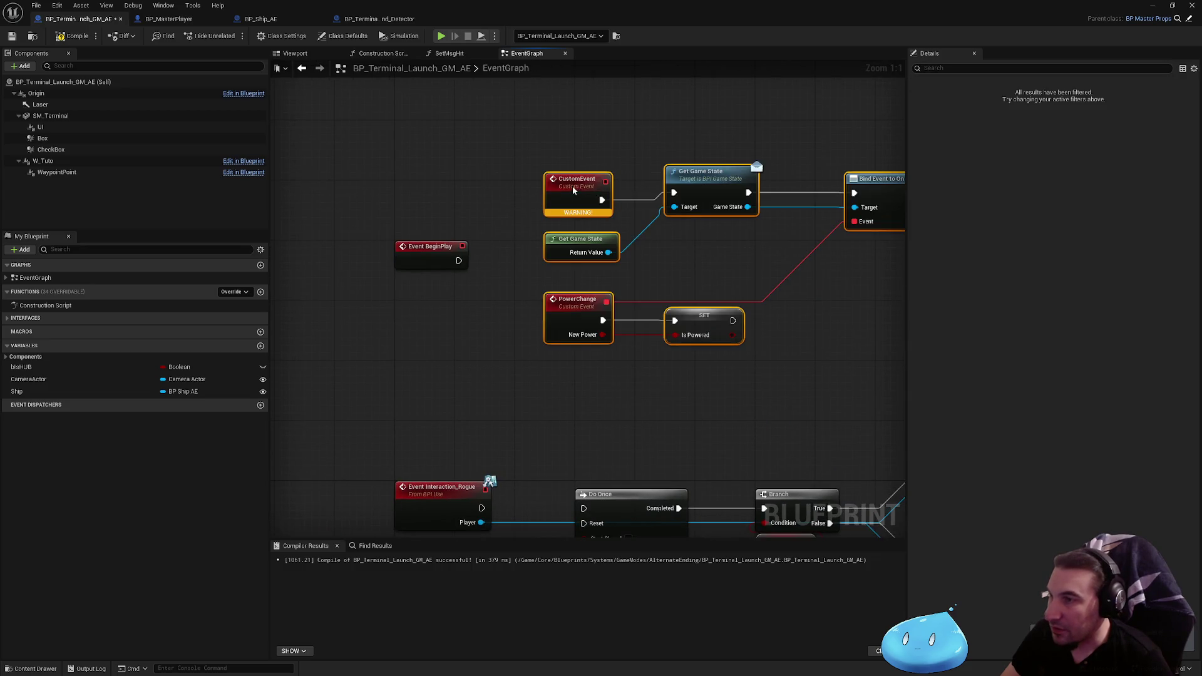
left_click(524, 279)
key("Delete")
left_click_drag(443, 225, 768, 416)
mouse_move(560, 237)
left_mouse_down()
mouse_move(462, 207)
mouse_move(372, 222)
left_mouse_up()
Create the missing IsPowered variable with RepNotify replication and drag a new node off the binding
right_click(473, 354)
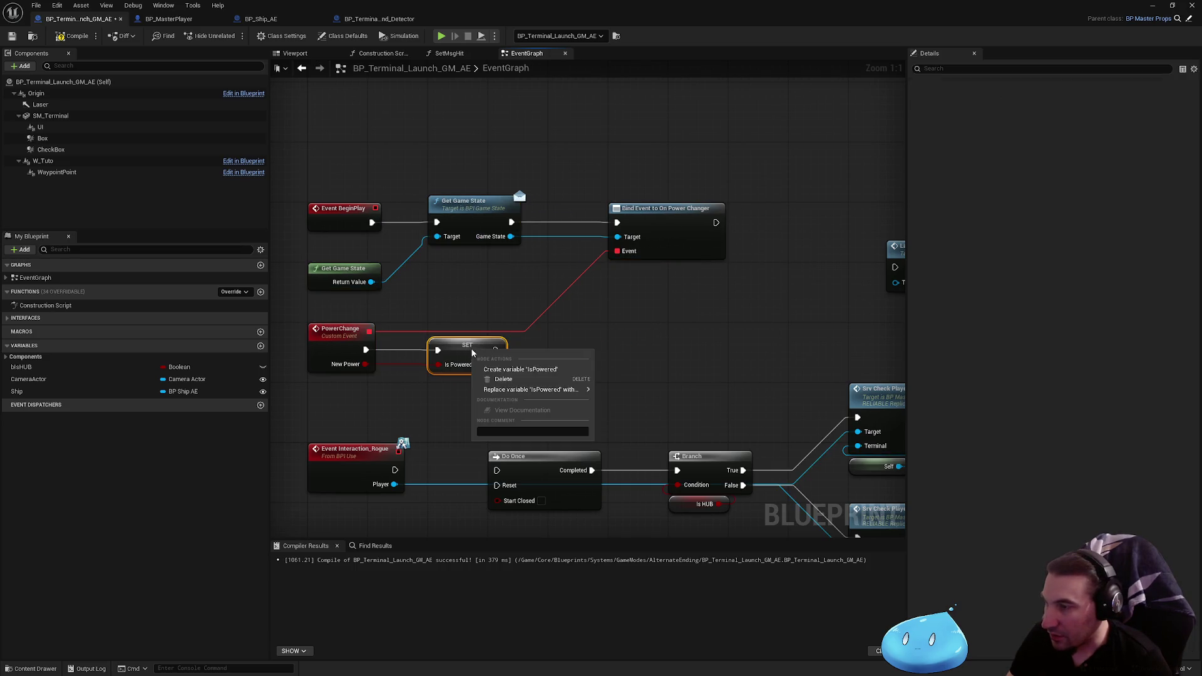
left_click(523, 369)
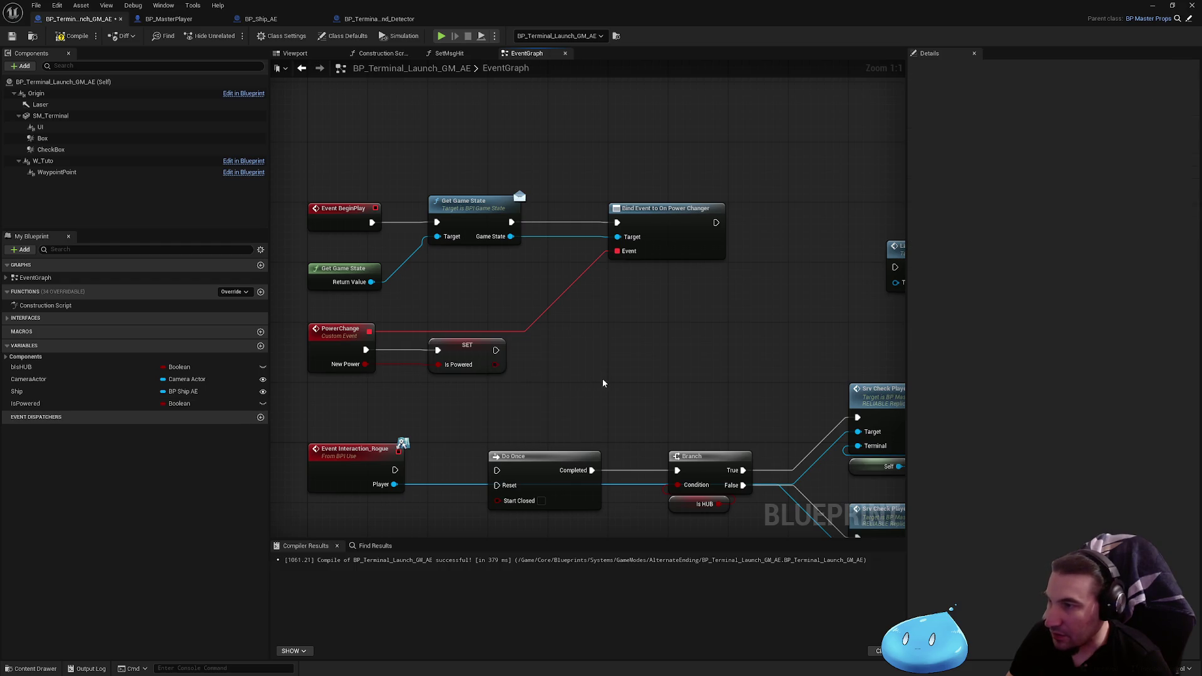
left_click(470, 355)
left_click(1098, 210)
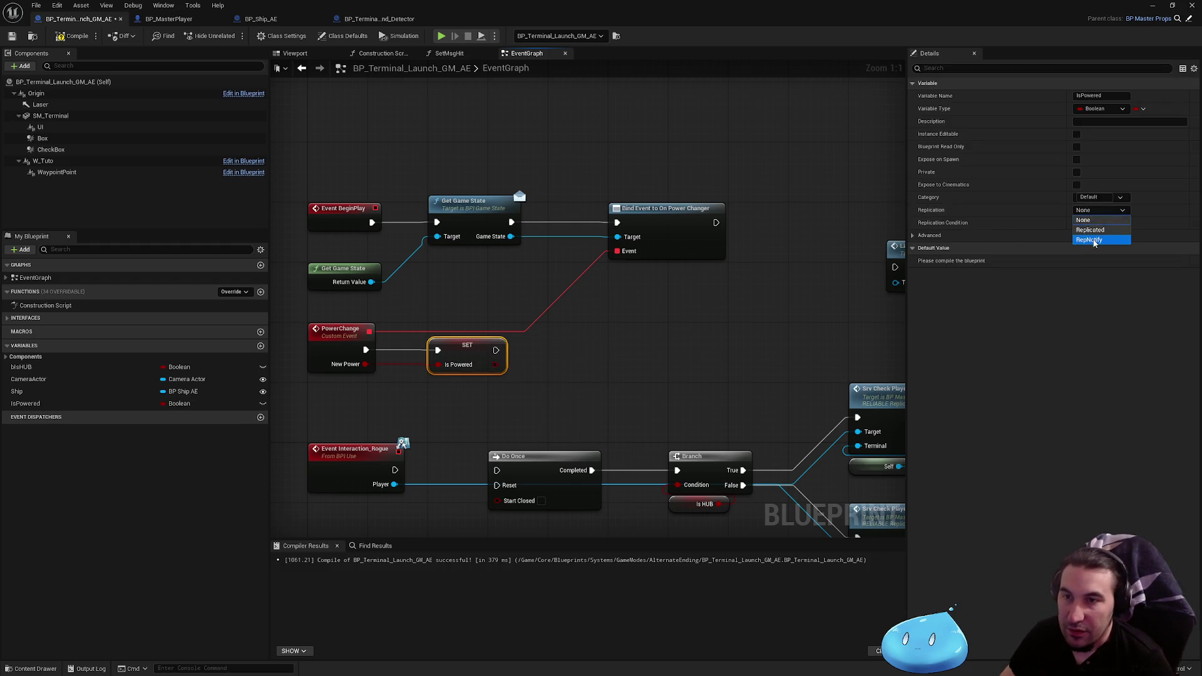
left_click(1094, 240)
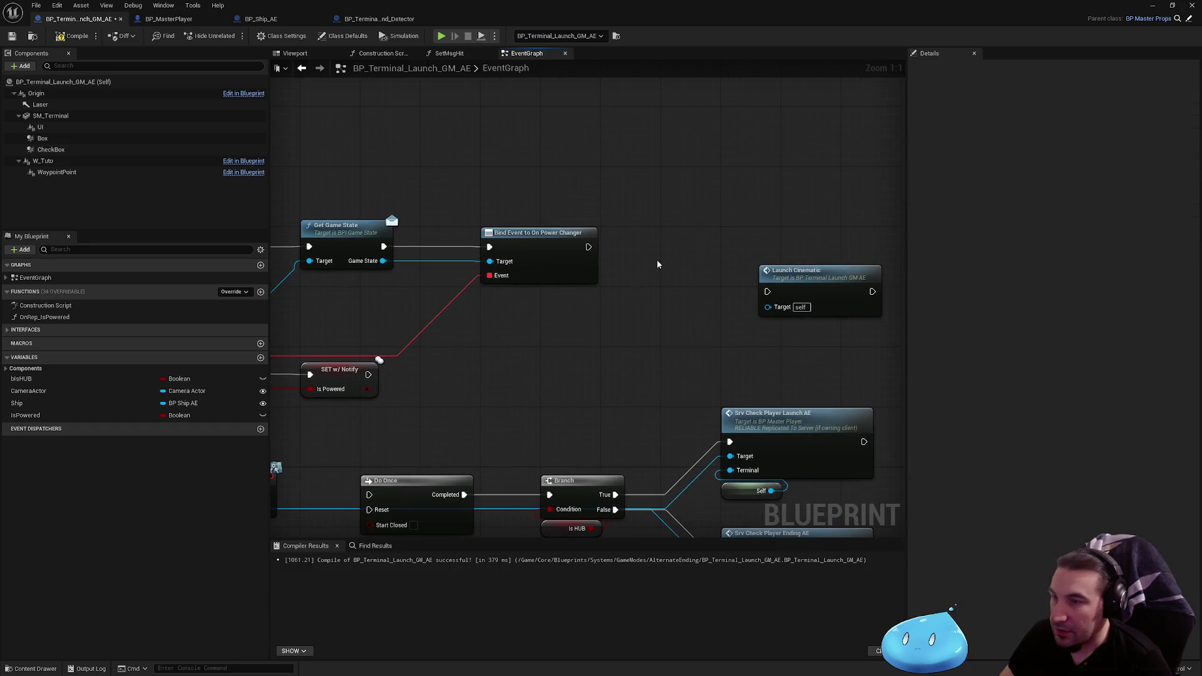
mouse_move(588, 247)
left_mouse_down()
mouse_move(768, 291)
mouse_move(626, 325)
left_mouse_up()
Add a Switch Has Authority node after the binding and wire Authority into Launch Cinematic
right_click(595, 348)
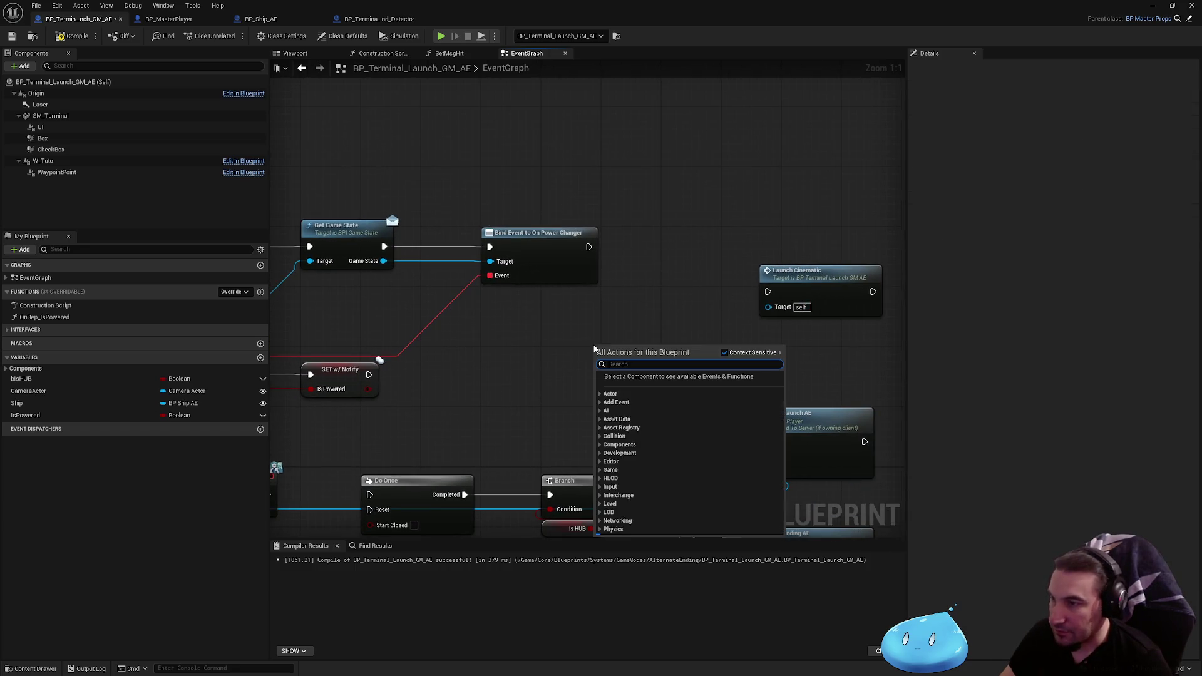
type("sw")
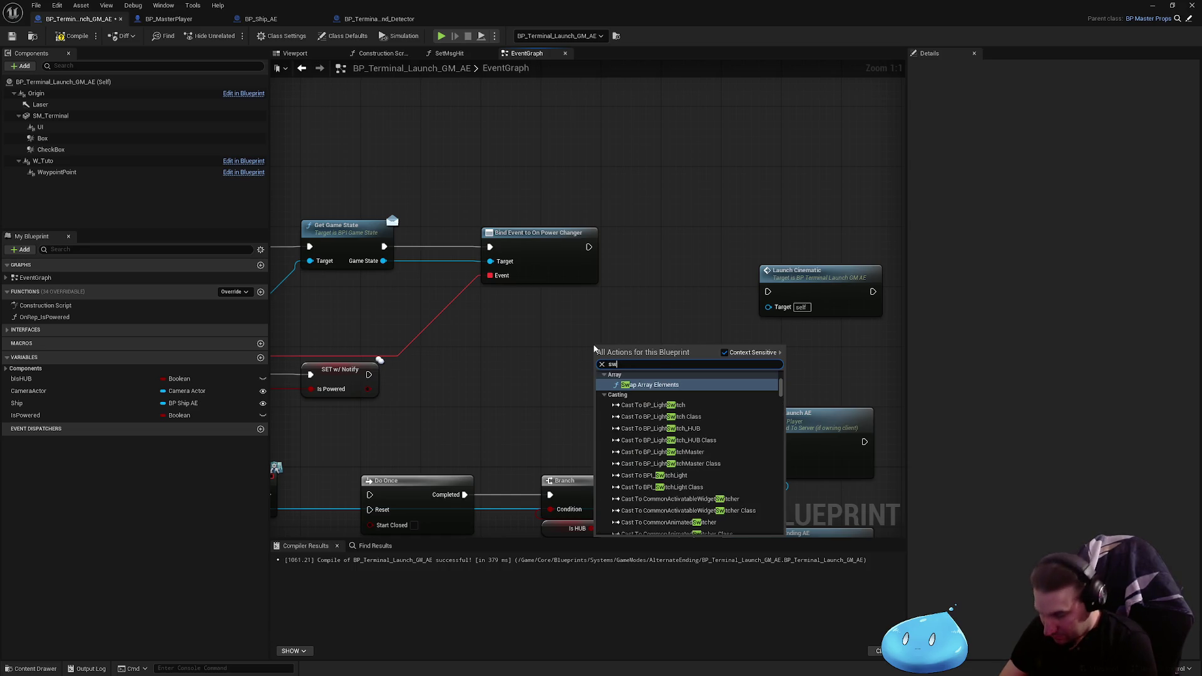
key("BackSpace")
key("BackSpace")
type("switch has")
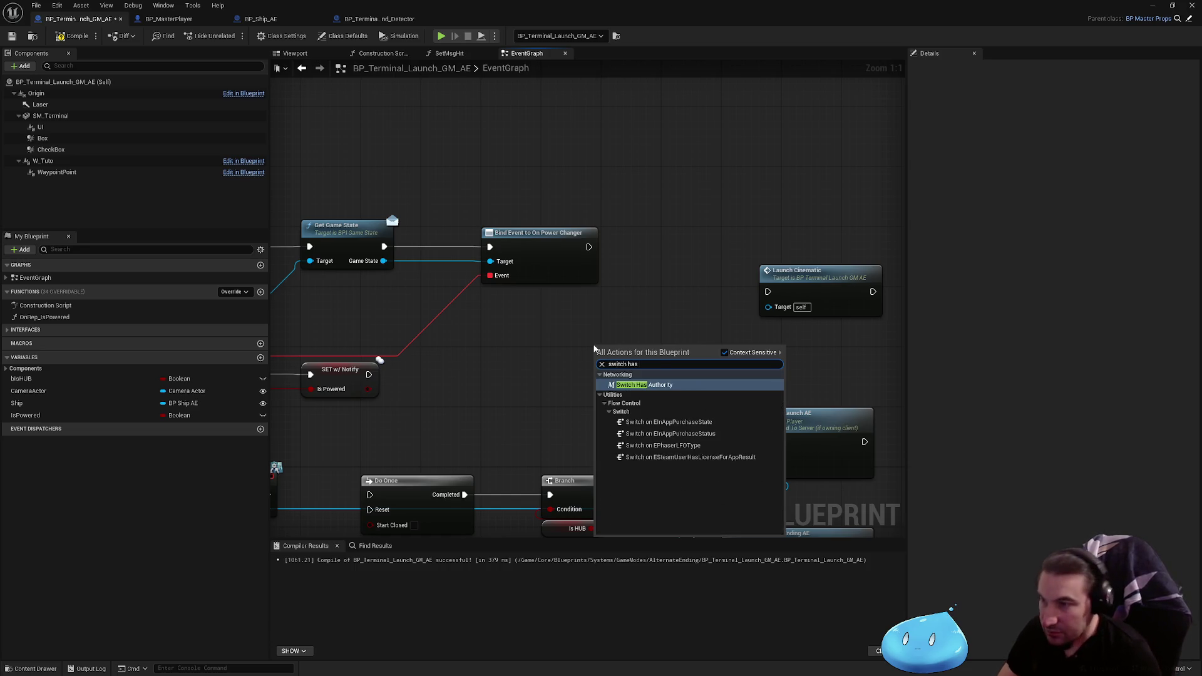
key("Escape")
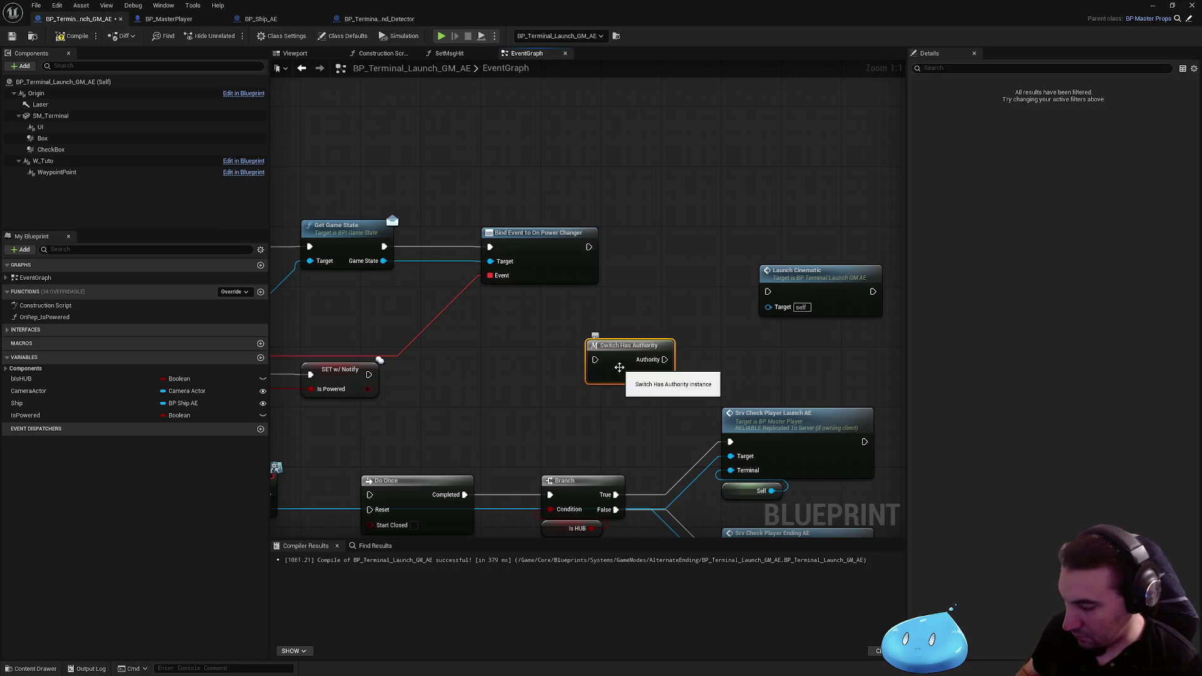
mouse_move(619, 367)
left_mouse_down()
mouse_move(702, 253)
mouse_move(614, 260)
mouse_move(588, 247)
left_mouse_up()
left_click_drag(656, 314, 676, 269)
left_click_drag(584, 279, 634, 278)
Frame the whole event graph, then compile and save the terminal Blueprint
scroll(642, 334, "down", 3)
left_click_drag(642, 333, 748, 227)
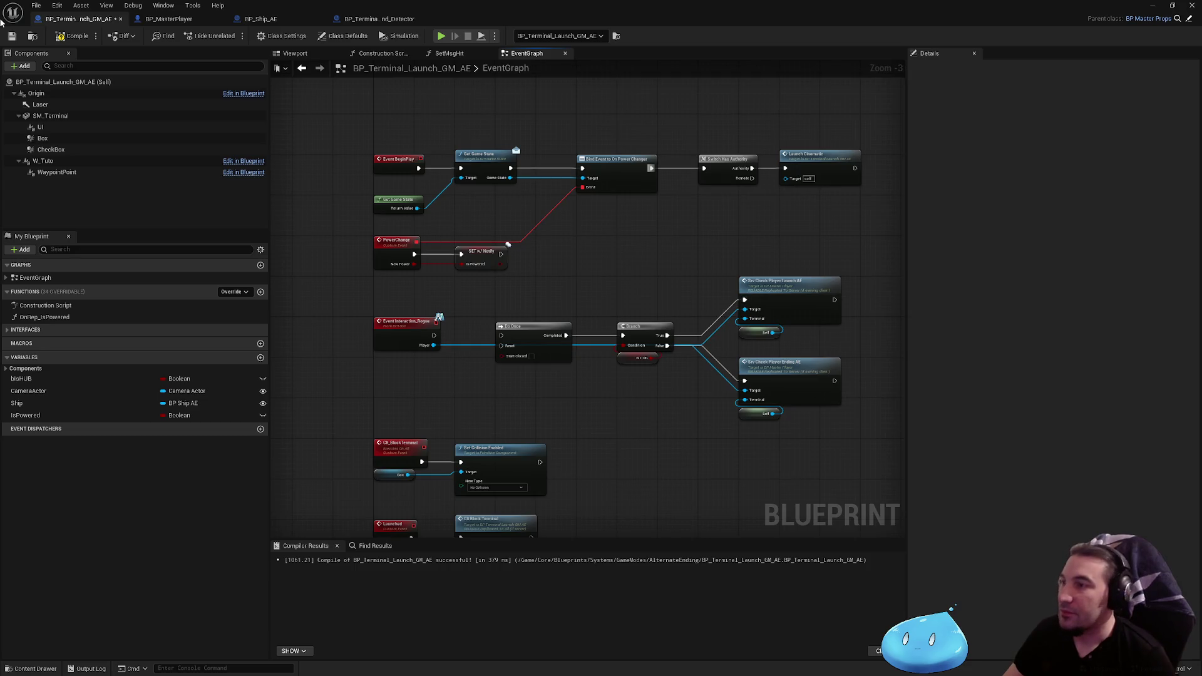
left_click(50, 37)
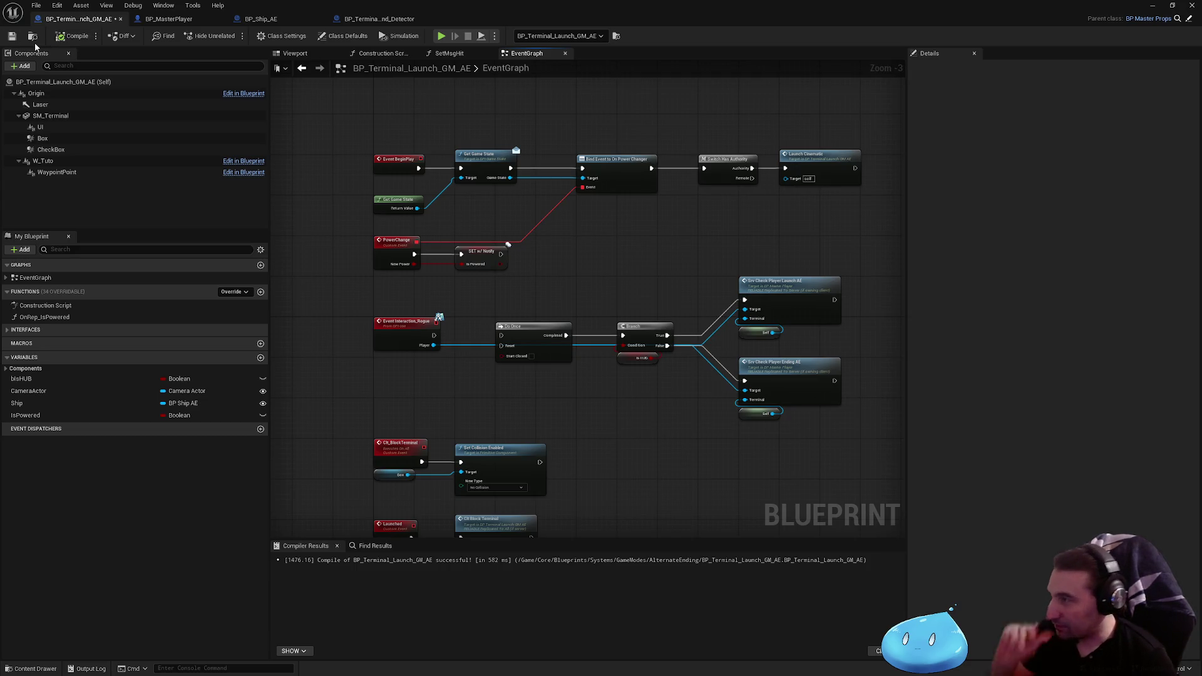
left_click(12, 37)
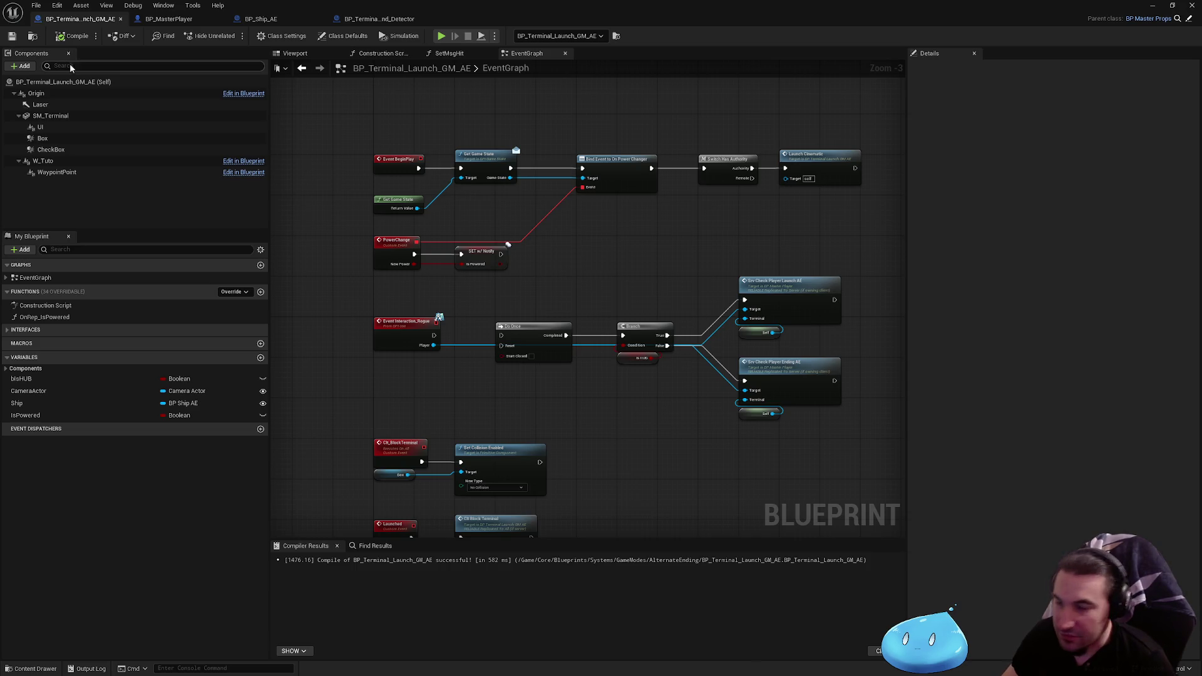
Bring up the Windows Start menu to launch the Brave browser
key("super")
key("super")
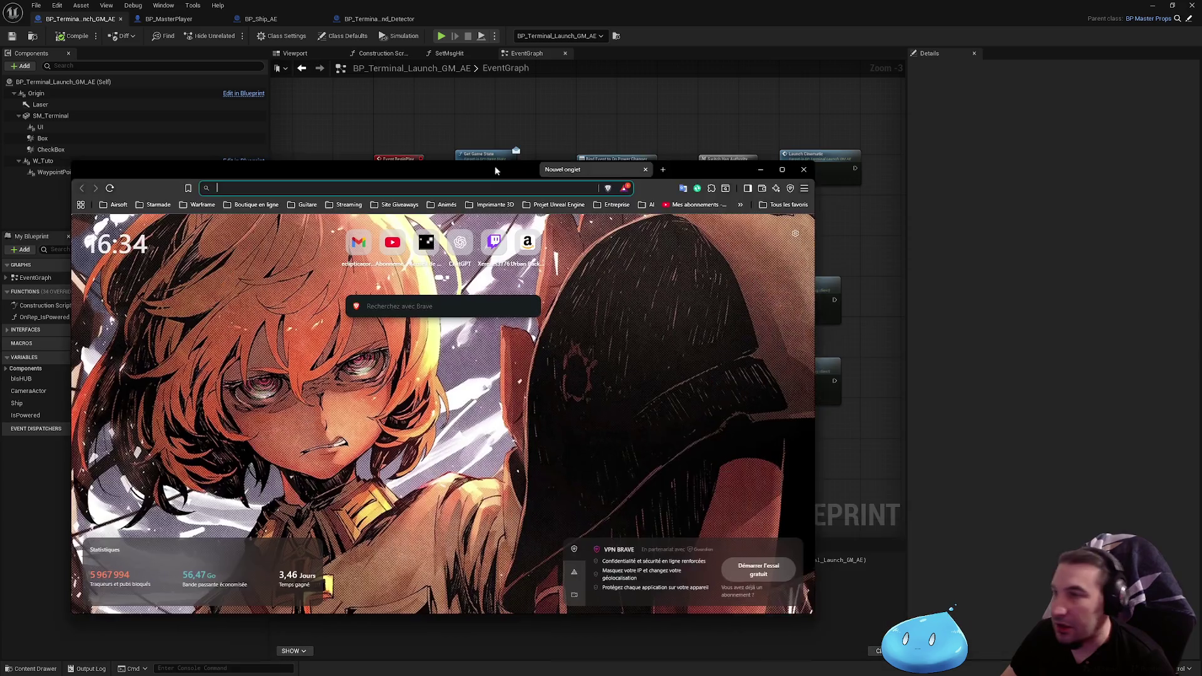
Search for 'Unity', maximize the browser window, and open the official unity.com result
left_click_drag(613, 175, 554, 171)
type("Unit")
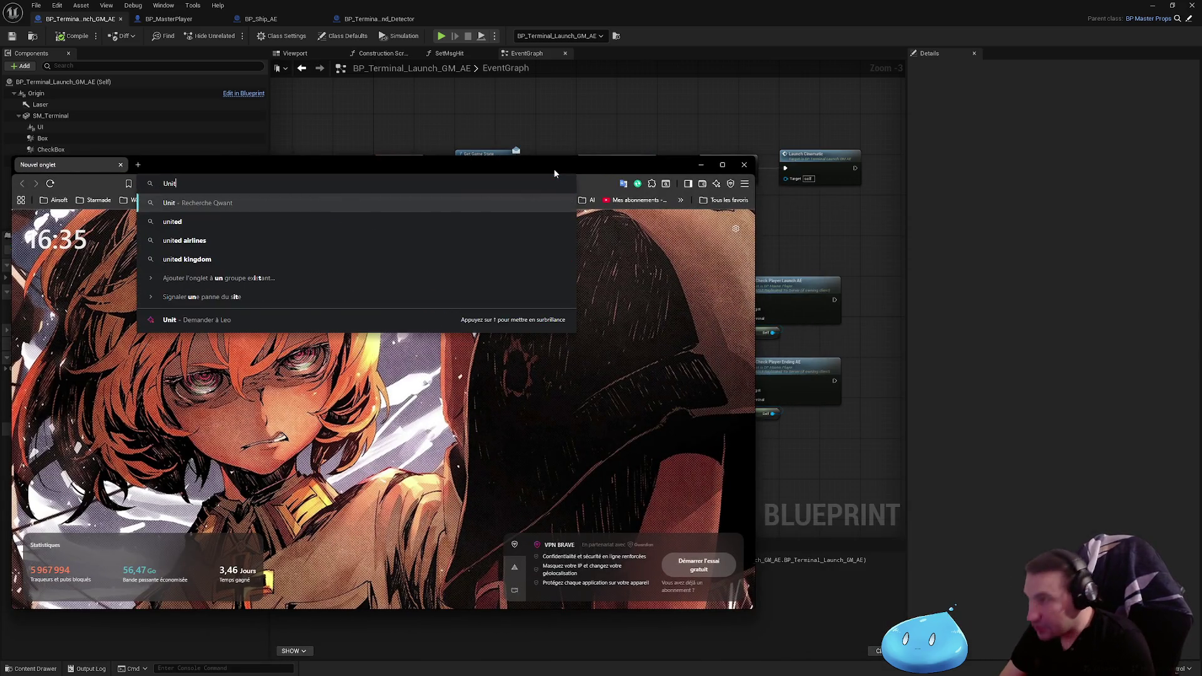
type("y")
key("Return")
left_click_drag(449, 167, 589, 72)
scroll(313, 382, "down", 3)
double_click(640, 65)
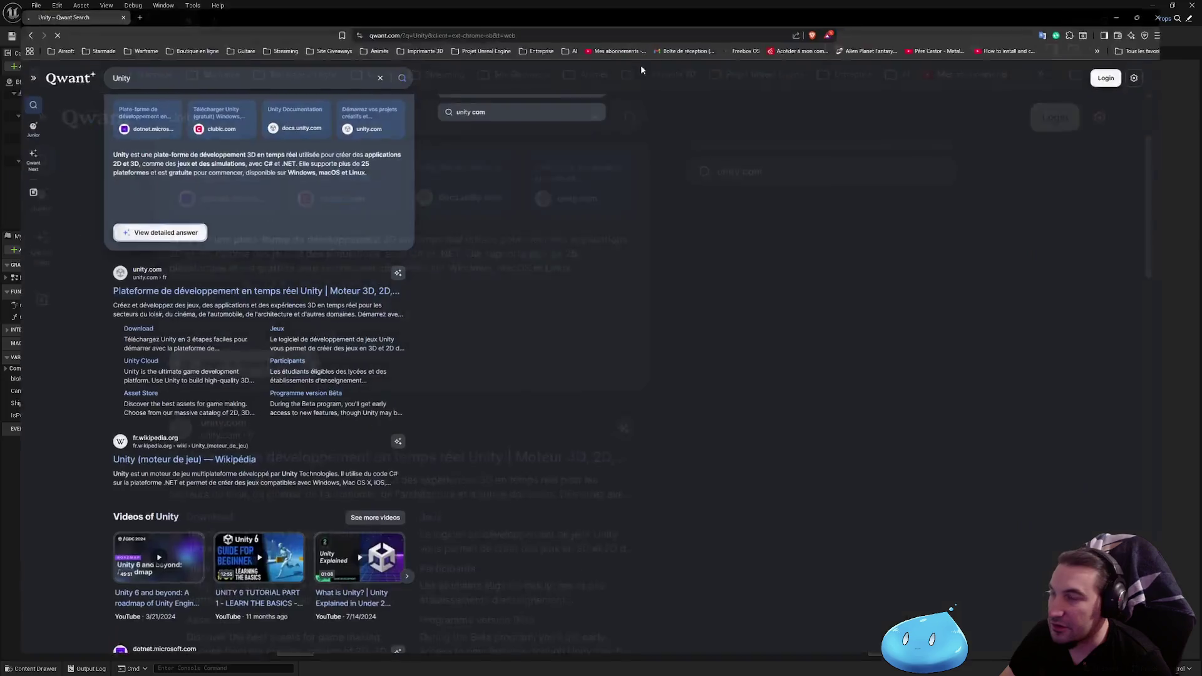
left_click(232, 288)
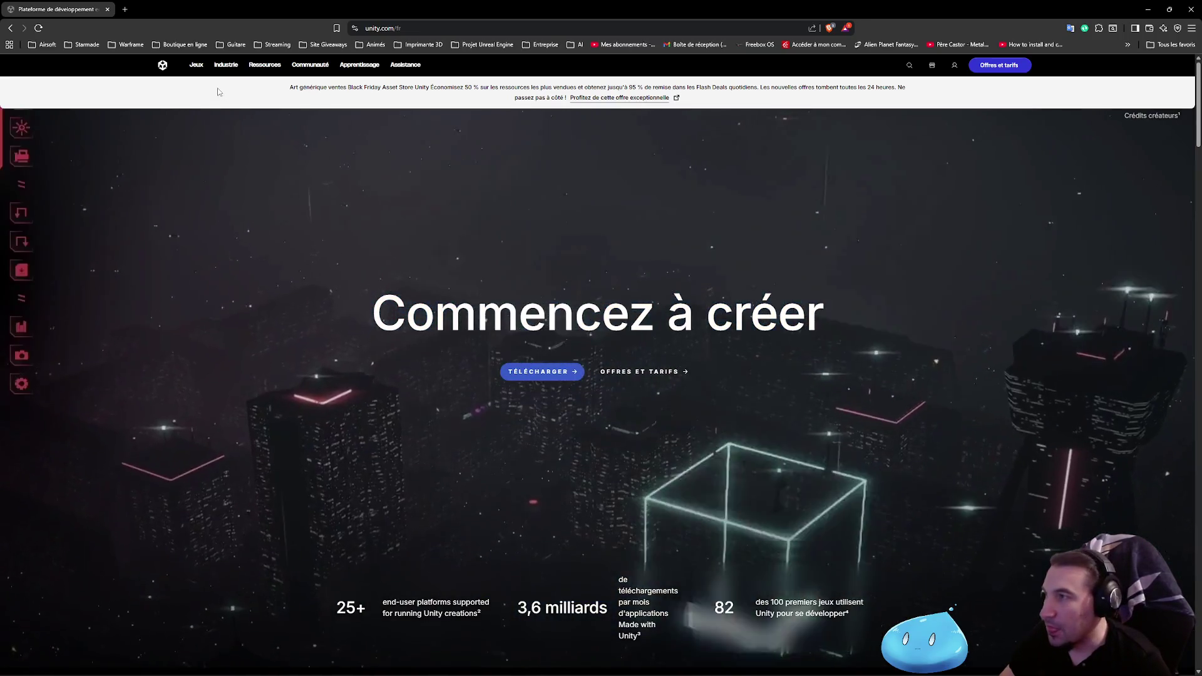
Enter 'Unreal Engine' as a new search in the address bar
mouse_move(199, 85)
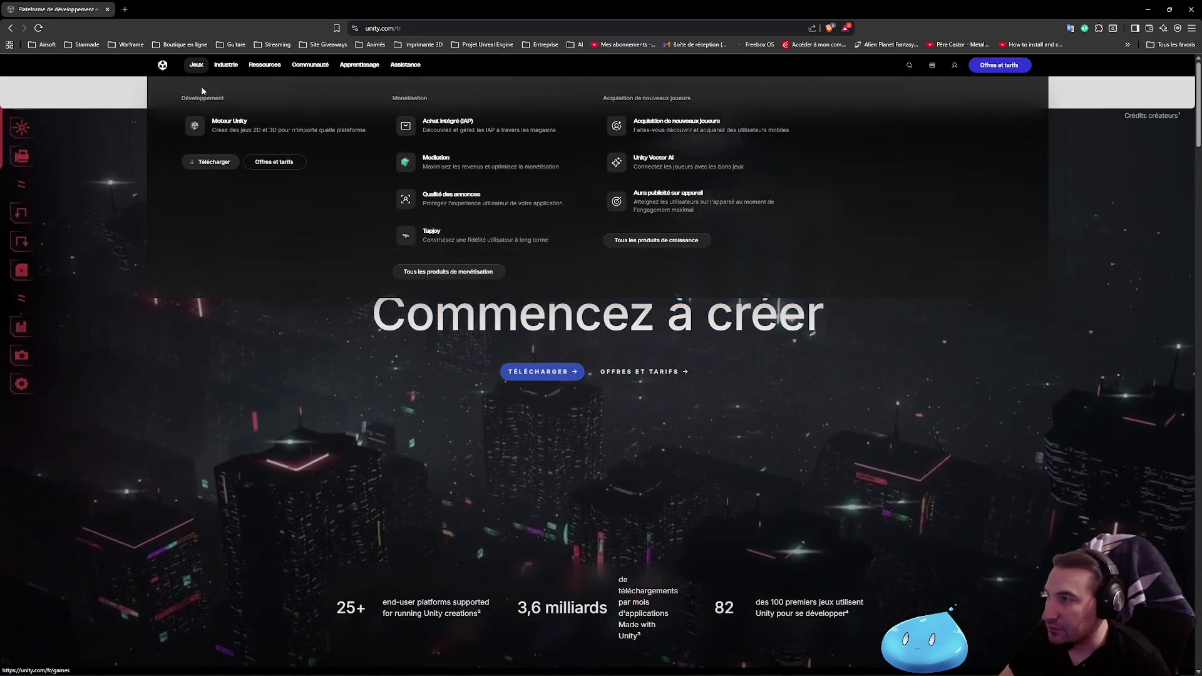
mouse_move(310, 65)
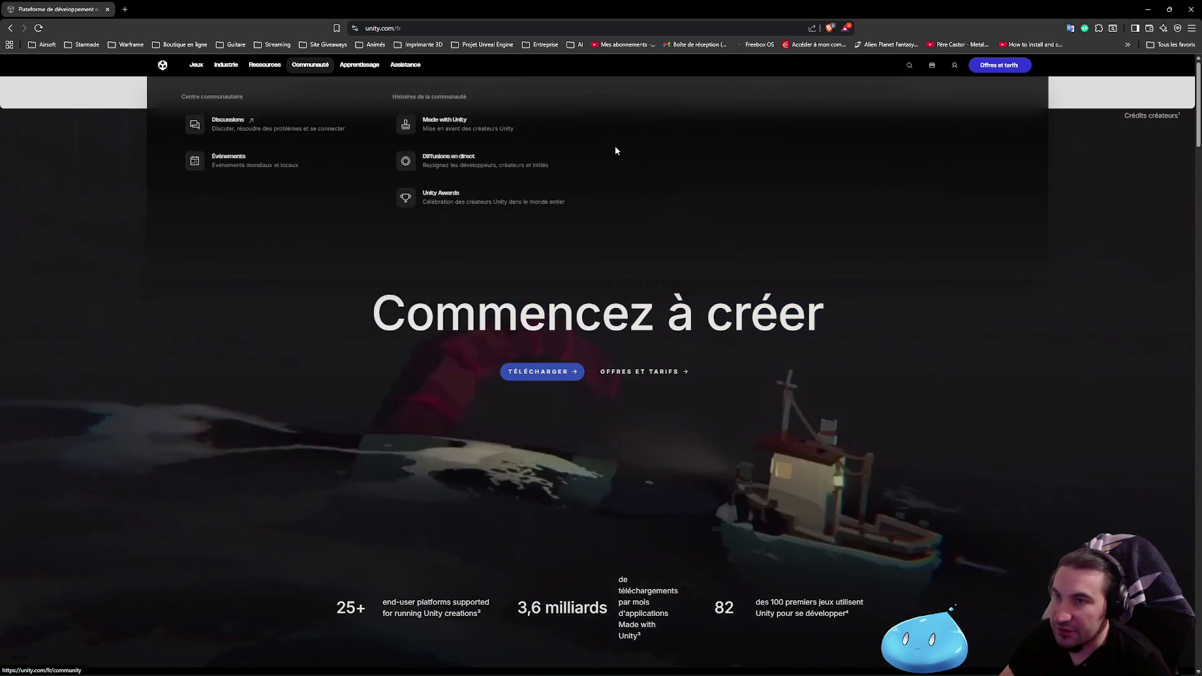
key("ctrl+l")
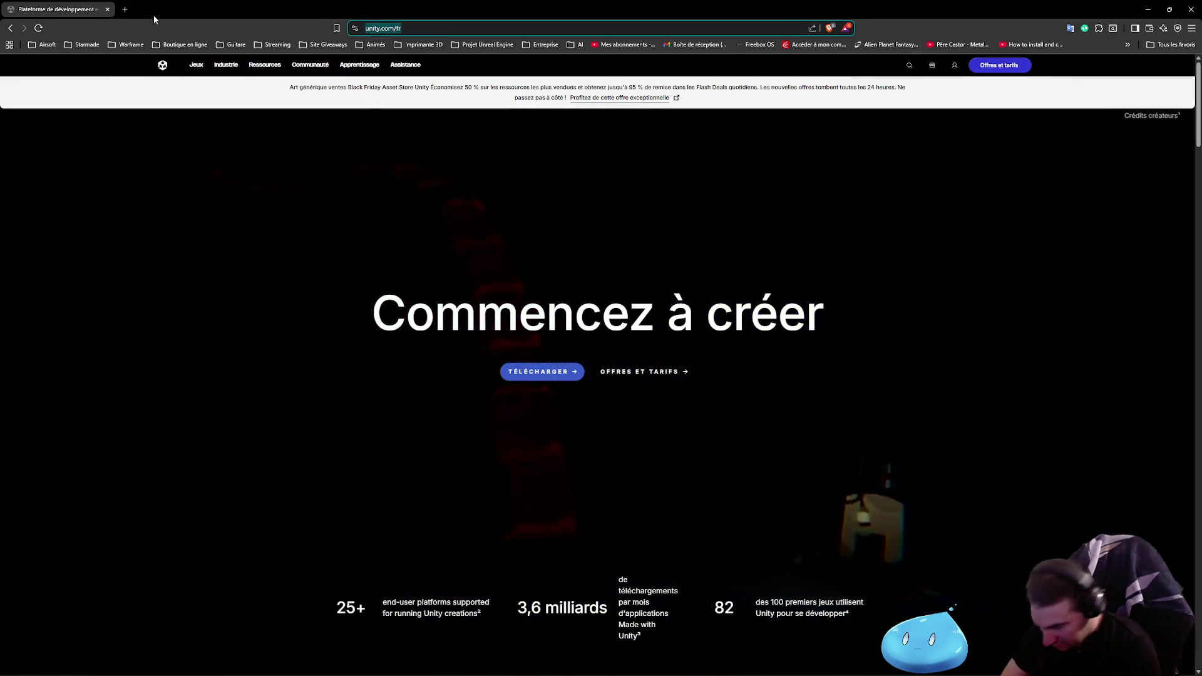
type("Unreal En")
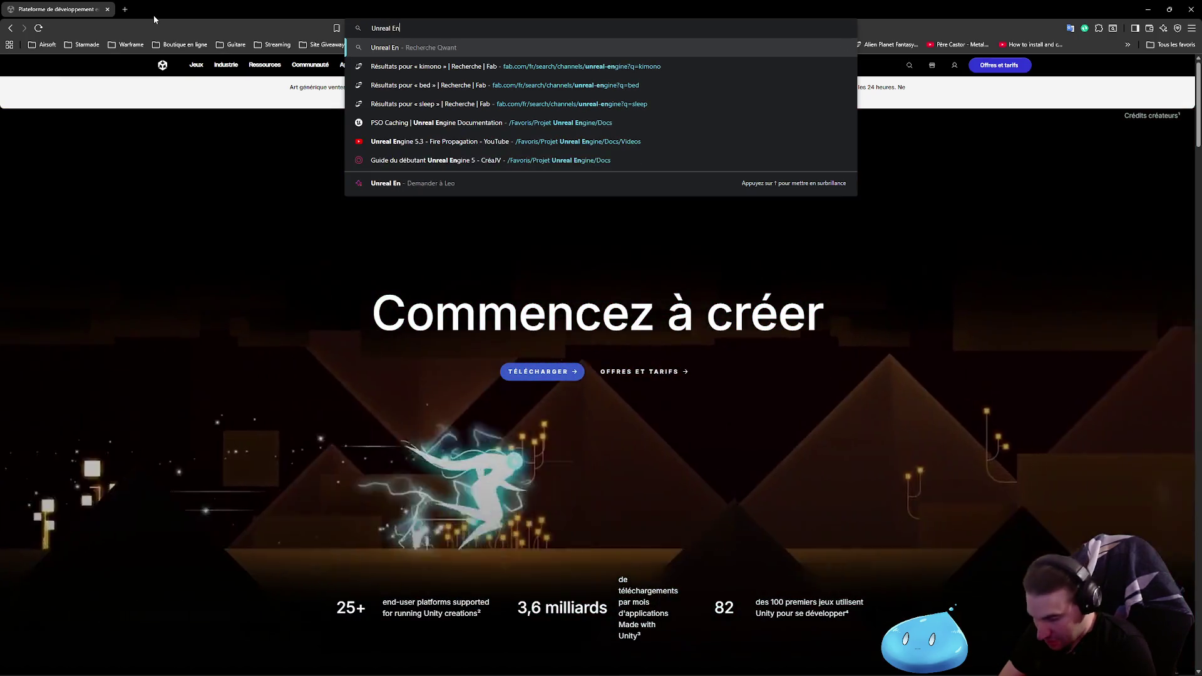
type("gine")
Open unrealengine.com from the search results, scroll through it, then recentre the terminal event graph
key("Return")
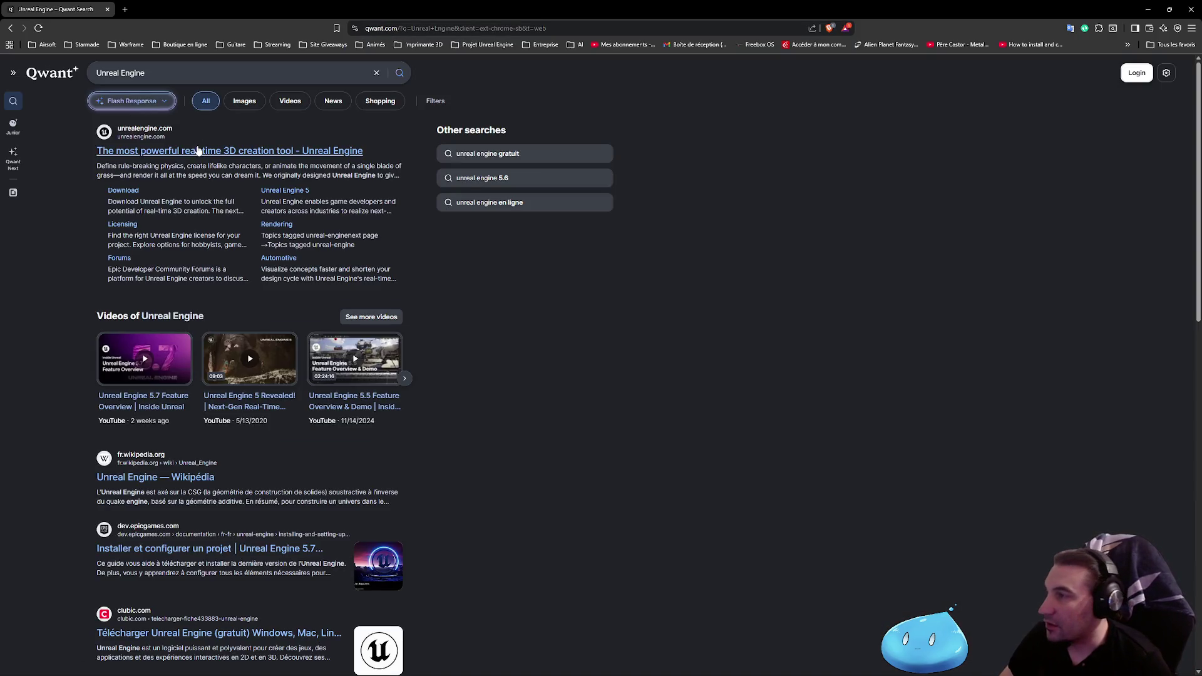
left_click(328, 154)
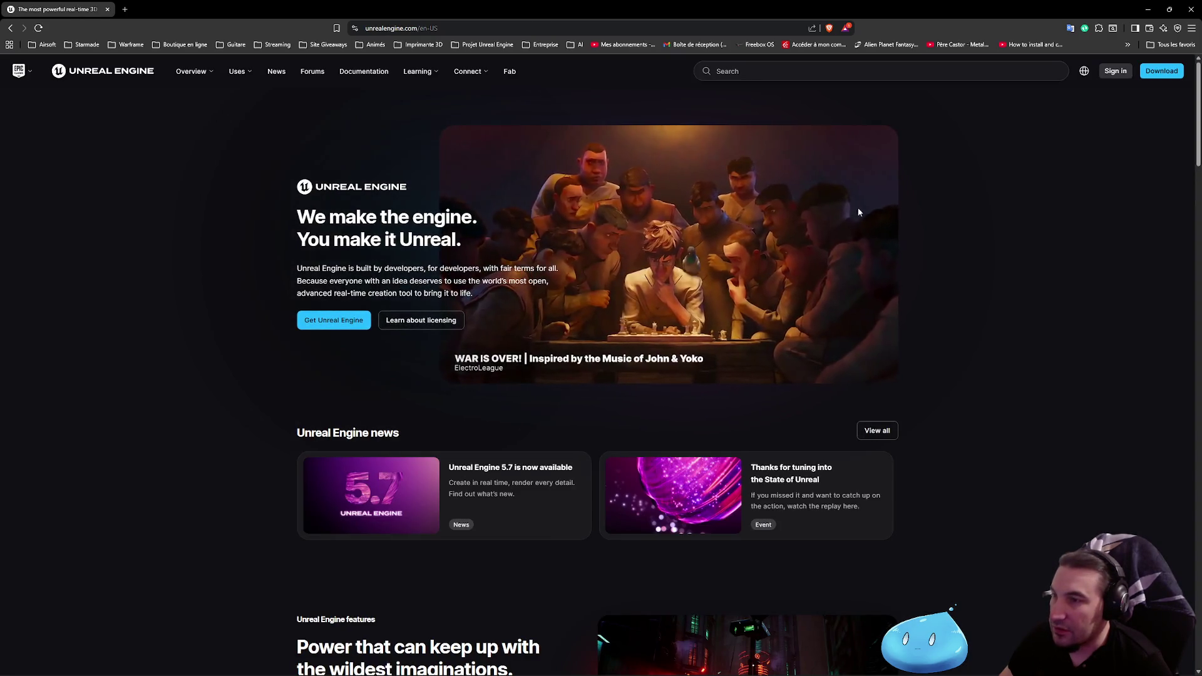
scroll(400, 294, "down", 5)
scroll(406, 273, "down", 14)
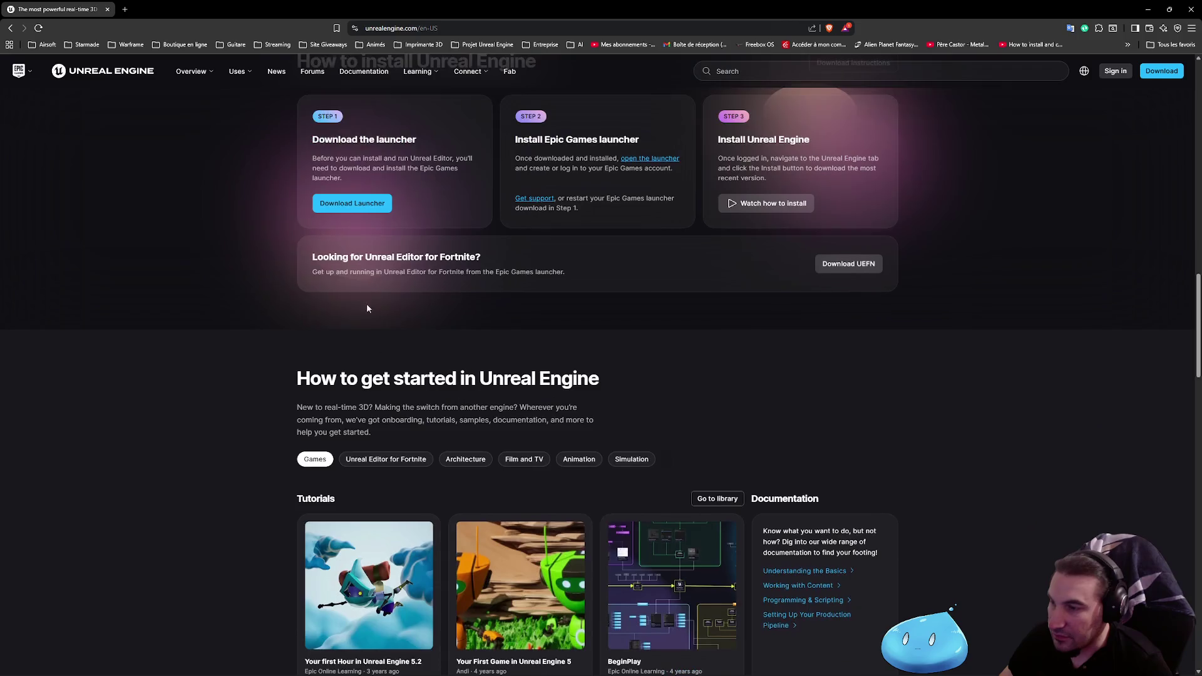
scroll(439, 345, "down", 12)
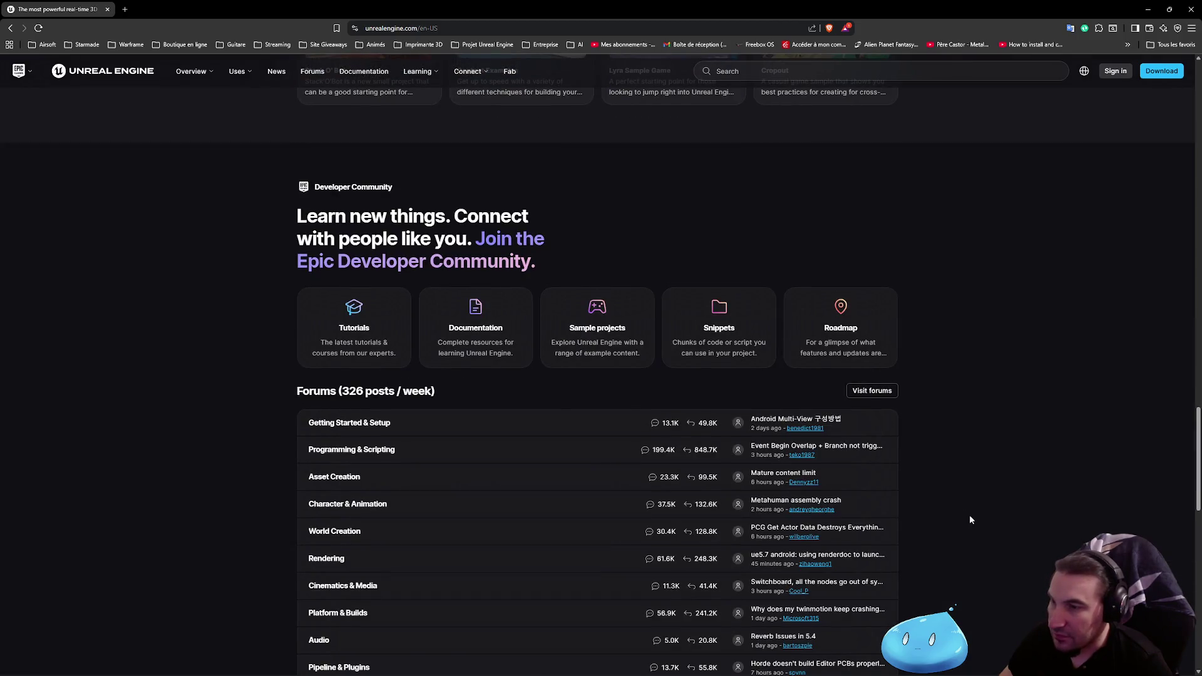
scroll(836, 111, "up", 20)
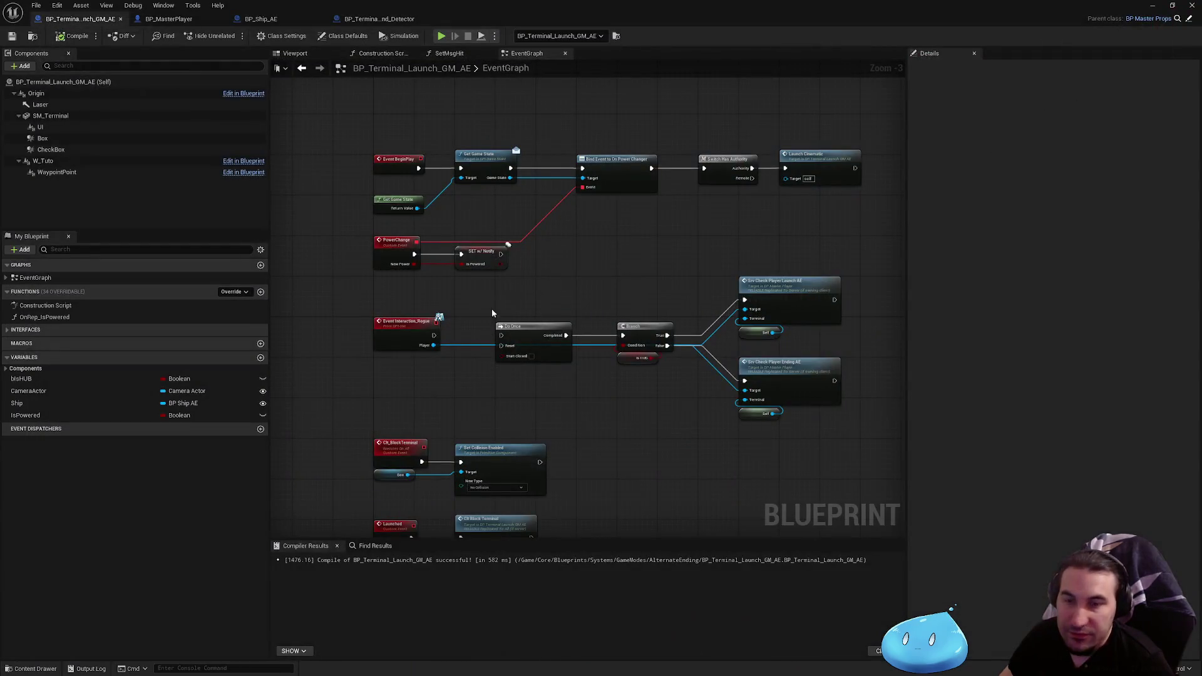
left_click_drag(612, 271, 568, 252)
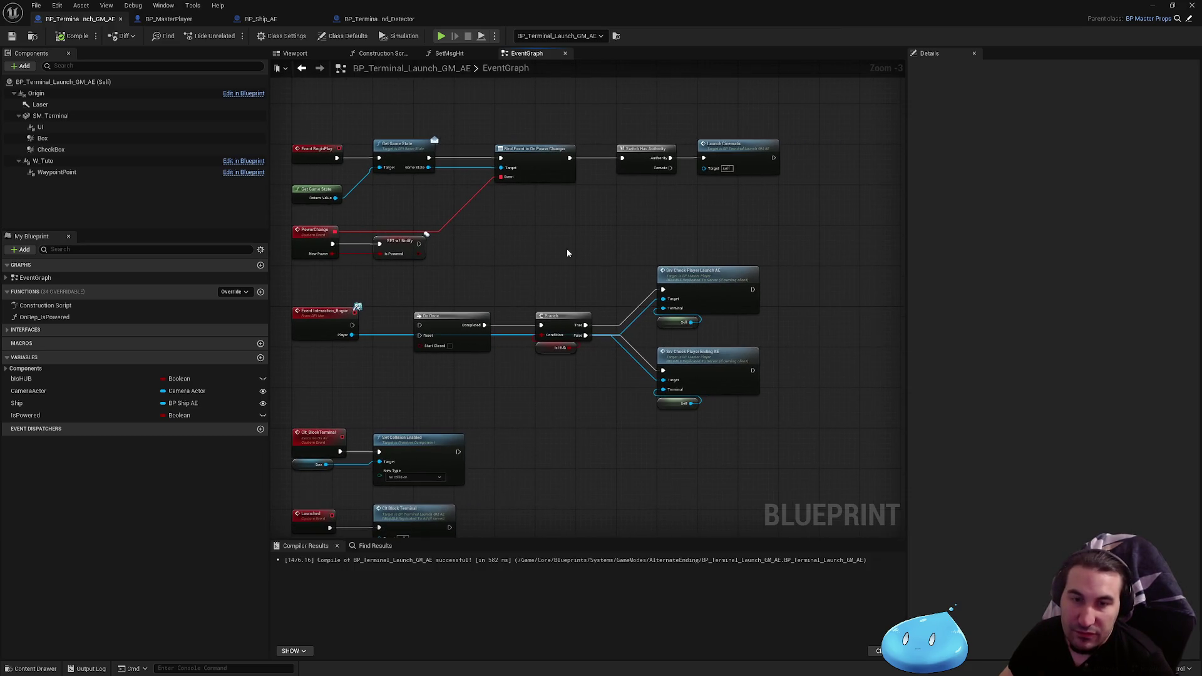
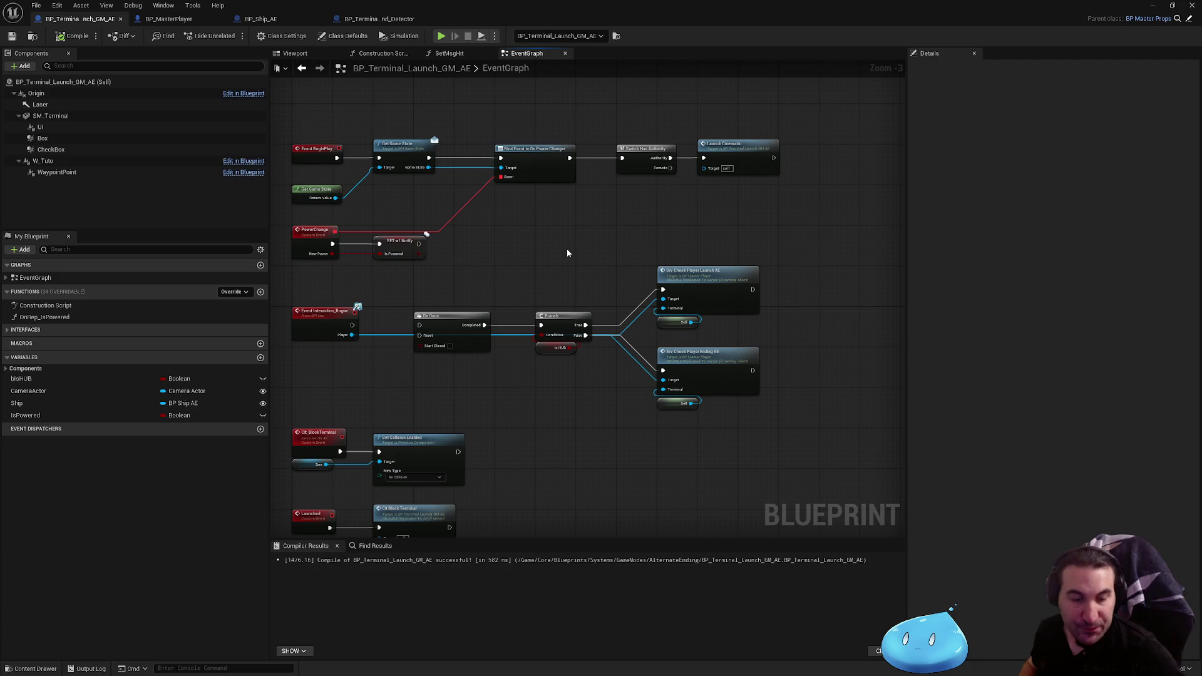
Add a Get IsPowered node and drive a new Branch node from it
mouse_move(594, 268)
left_mouse_down()
mouse_move(618, 263)
mouse_move(495, 299)
mouse_move(779, 95)
mouse_move(677, 238)
mouse_move(451, 470)
mouse_move(460, 441)
mouse_move(389, 91)
left_mouse_up()
mouse_move(25, 415)
left_mouse_down()
mouse_move(503, 469)
mouse_move(456, 442)
mouse_move(505, 72)
mouse_move(592, 278)
left_mouse_up()
left_click(459, 484)
type("br")
key("Return")
Place the Branch between Play from Start and the Delay, wiring True to the Delay
scroll(592, 277, "down", 4)
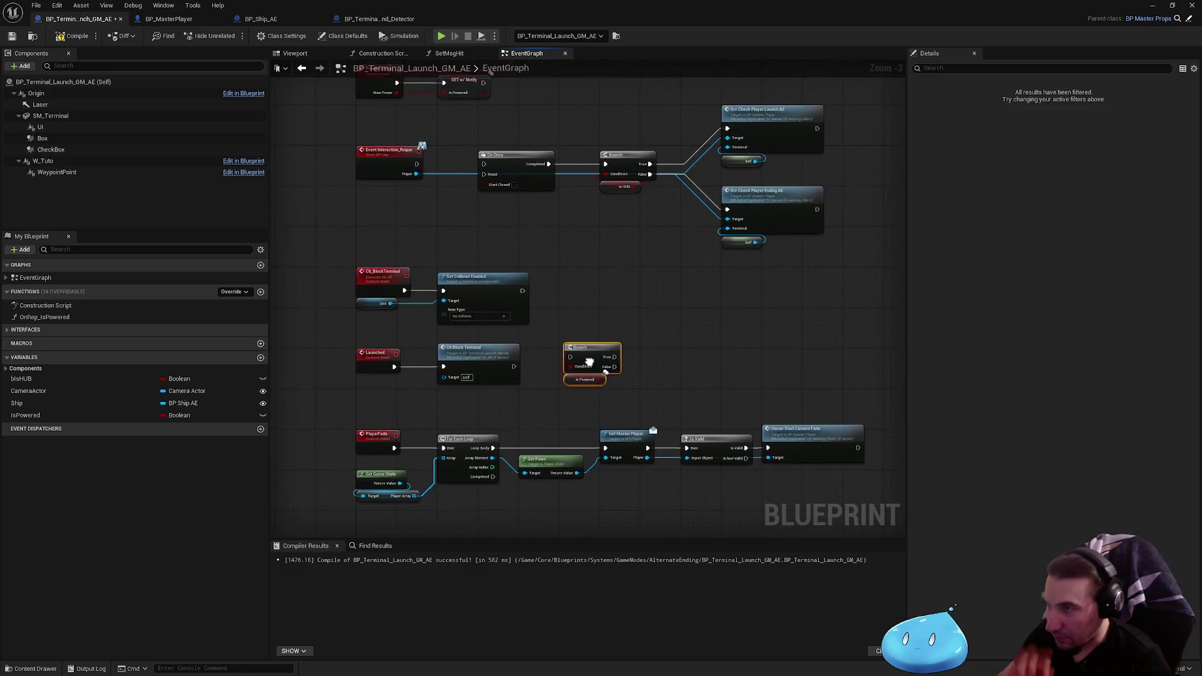
mouse_move(574, 142)
left_mouse_down()
mouse_move(586, 262)
mouse_move(566, 288)
mouse_move(701, 345)
mouse_move(543, 278)
left_mouse_up()
scroll(572, 359, "up", 7)
left_click_drag(595, 357, 768, 334)
left_click(542, 280)
left_click_drag(542, 279, 578, 364)
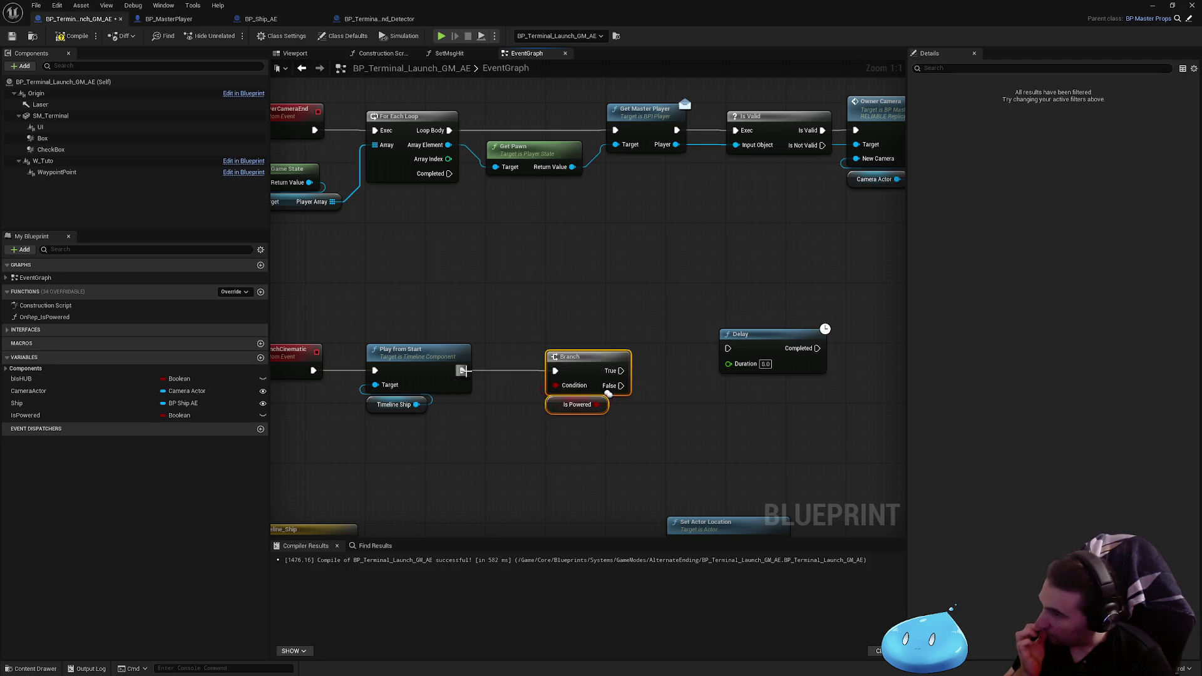
left_click_drag(621, 370, 728, 348)
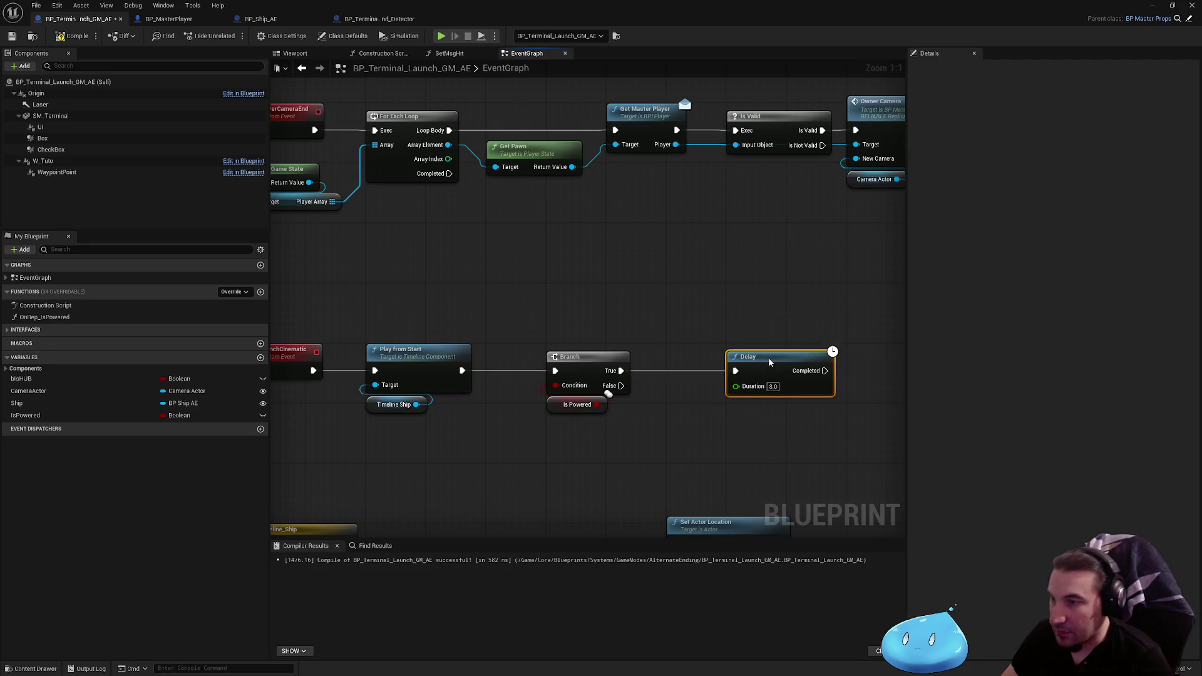
scroll(671, 301, "down", 6)
scroll(672, 301, "up", 6)
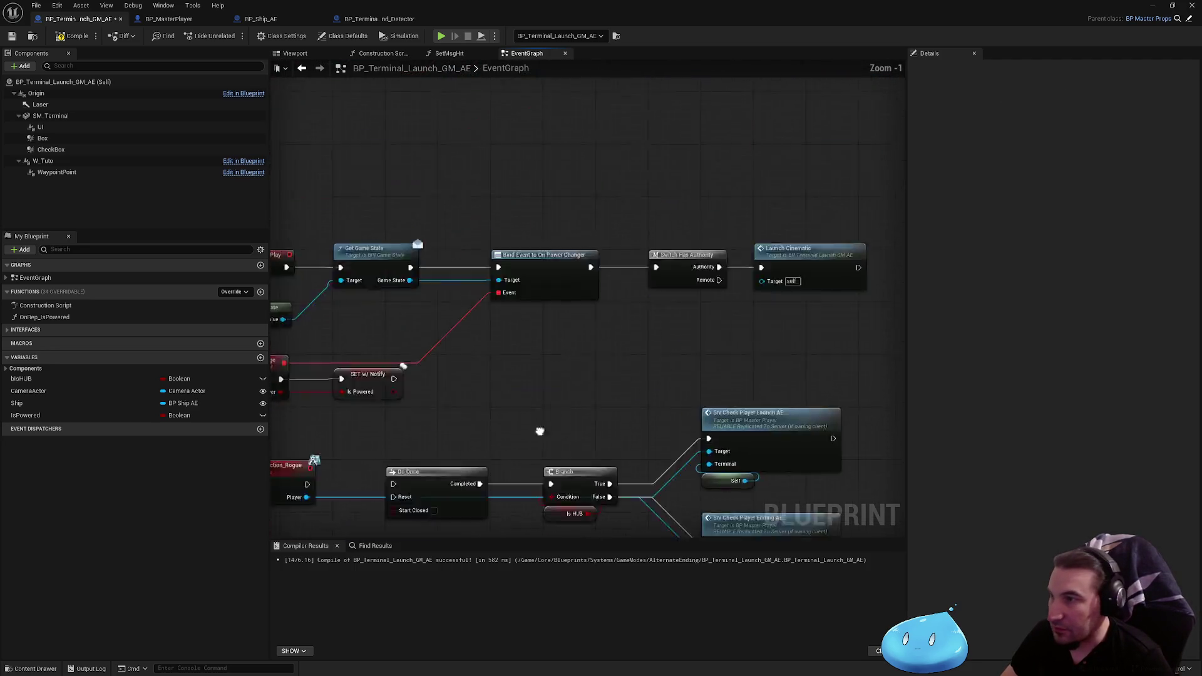
Insert a Delay node between Switch Has Authority and Launch Cinematic
right_click(571, 353)
type("del")
key("Return")
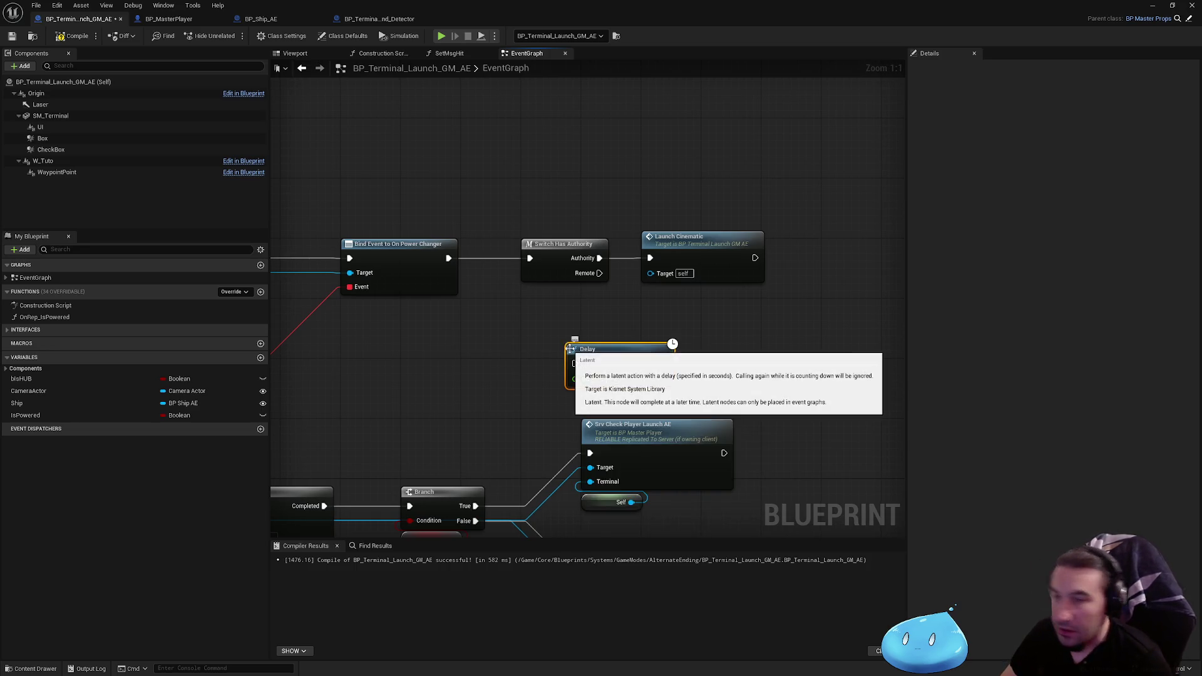
left_click_drag(628, 281, 792, 296)
mouse_move(542, 401)
left_mouse_down()
mouse_move(615, 342)
mouse_move(616, 295)
left_mouse_up()
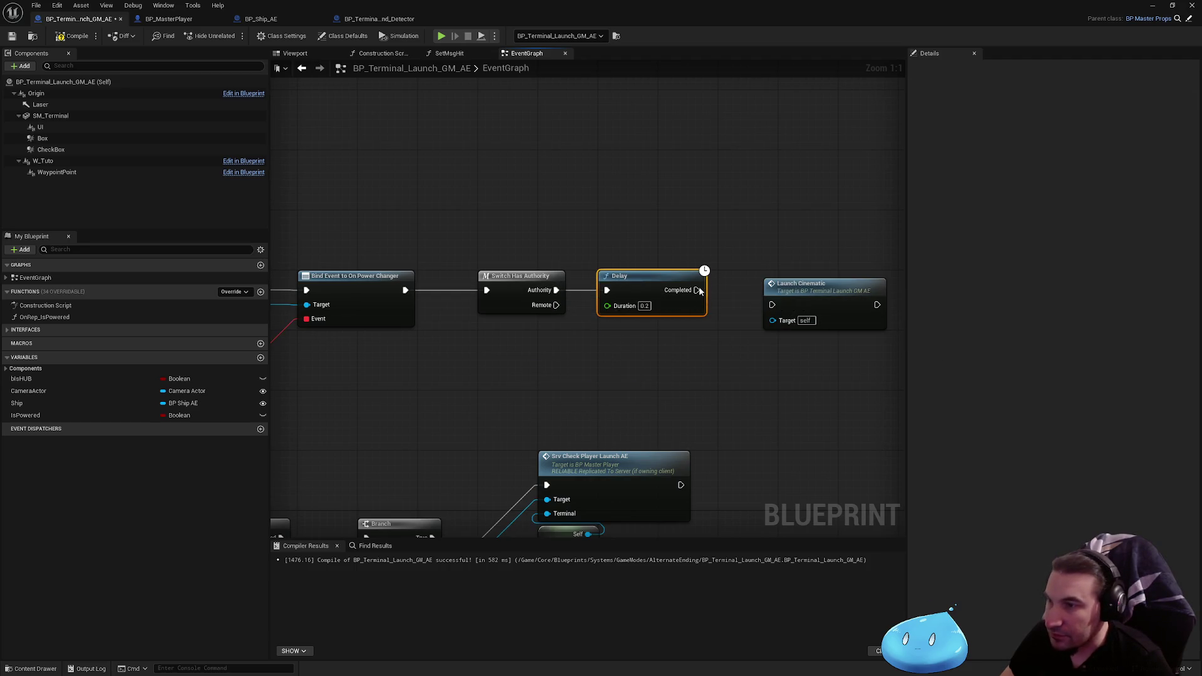
Shift Launch Cinematic further right and compile the blueprint
left_click_drag(796, 298, 819, 283)
left_click(769, 231)
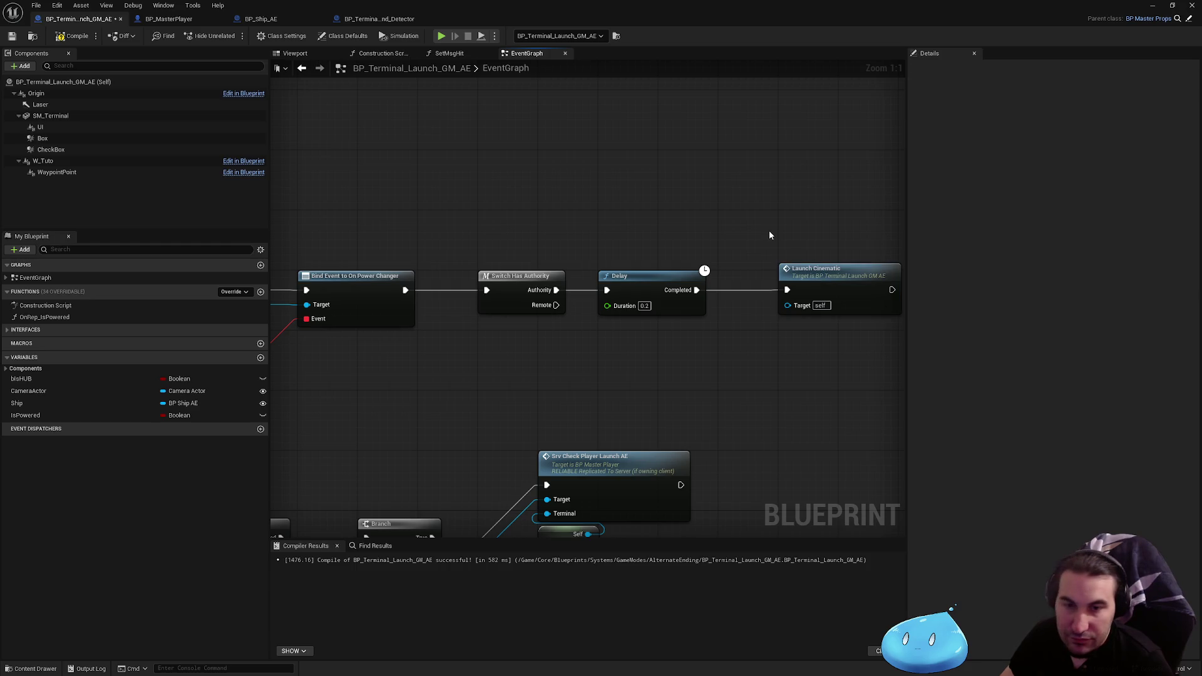
scroll(768, 230, "down", 2)
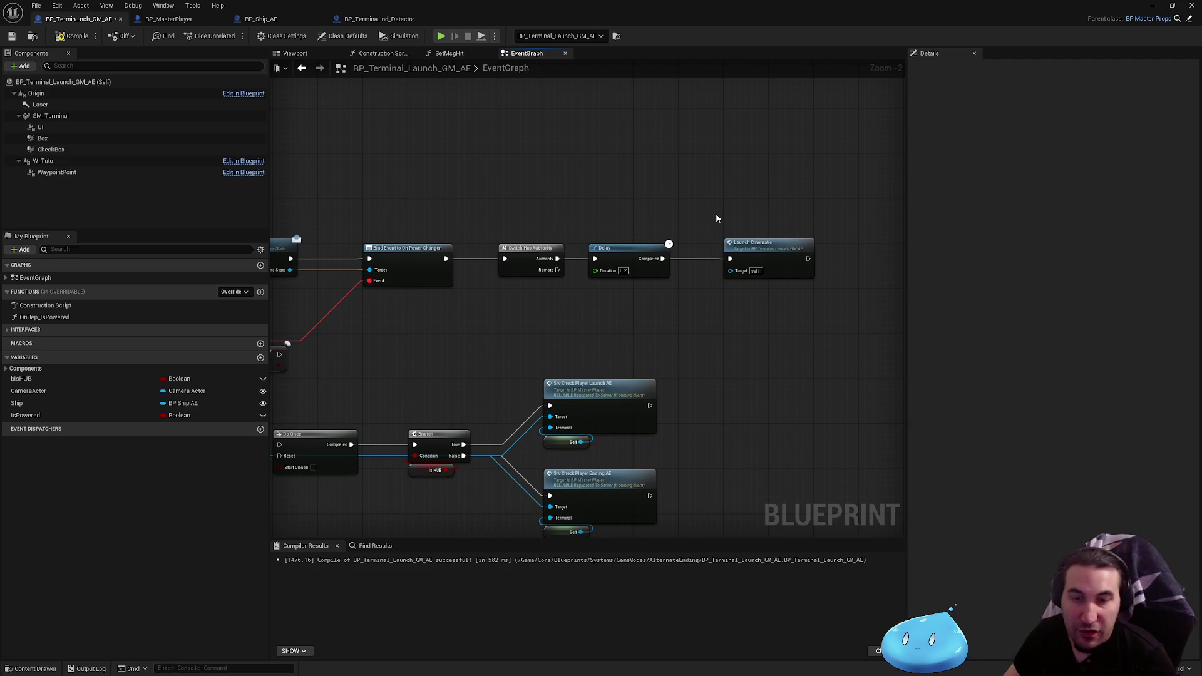
left_click(73, 35)
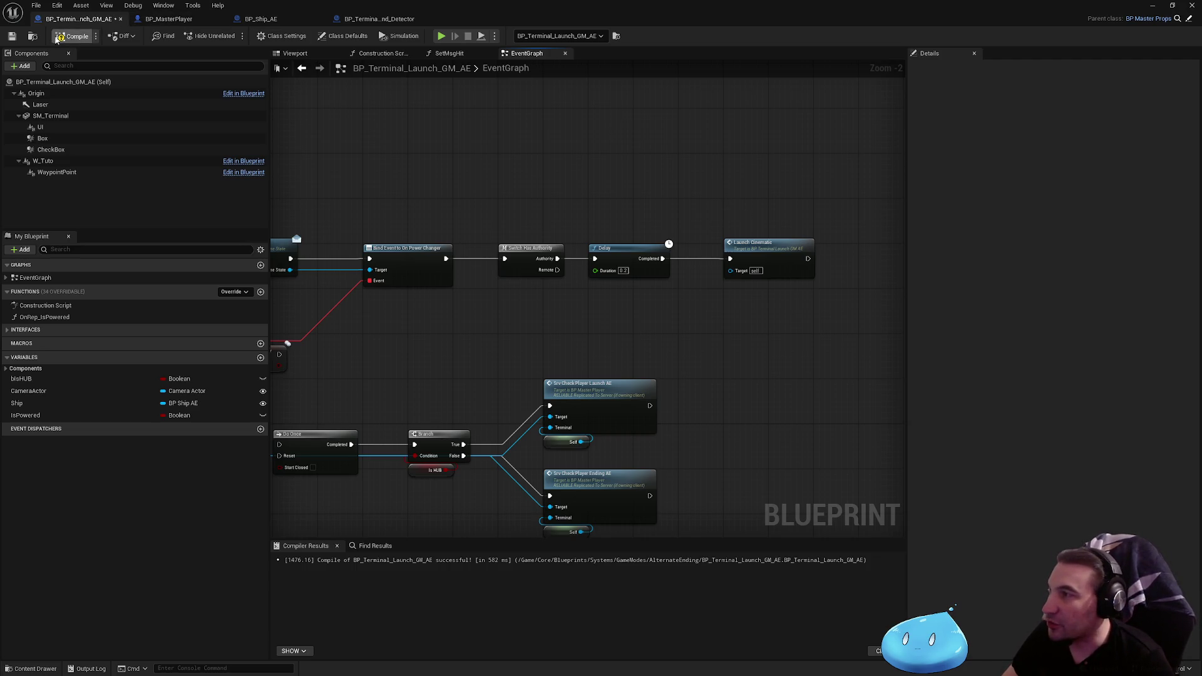
Save the blueprint and pan to review the Launch Cinematic and timeline nodes
left_click(18, 38)
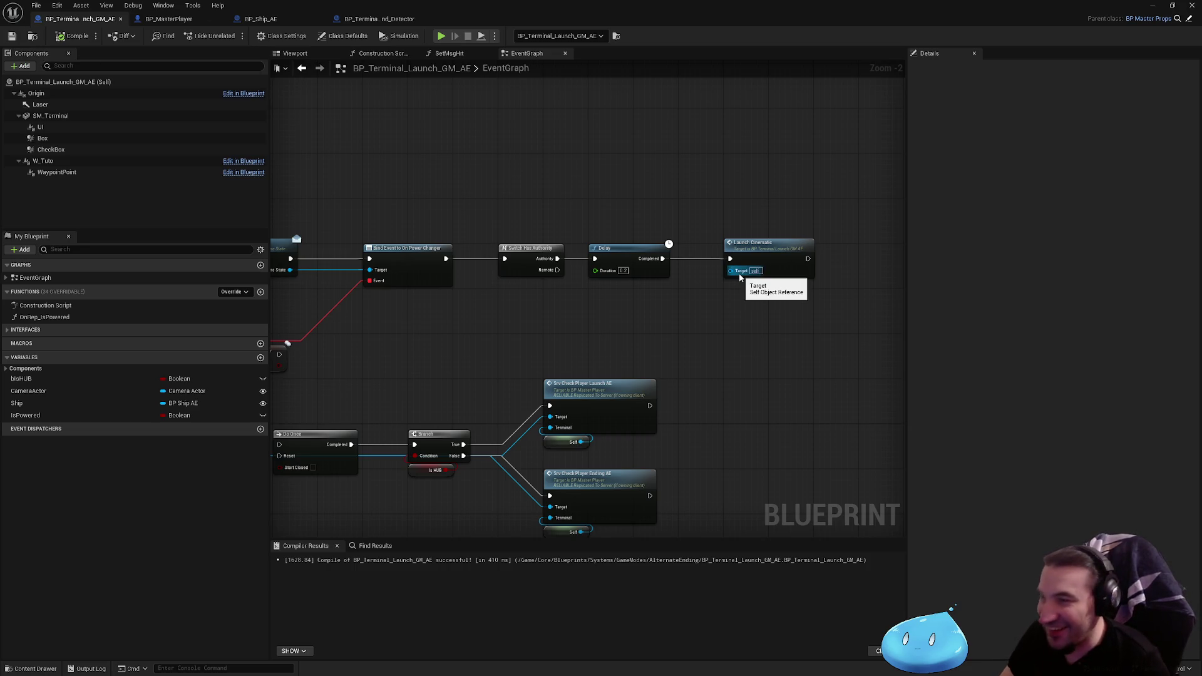
left_click_drag(726, 410, 756, 321)
scroll(756, 321, "down", 2)
mouse_move(693, 260)
left_mouse_down()
mouse_move(670, 307)
mouse_move(667, 243)
left_mouse_up()
scroll(670, 306, "up", 1)
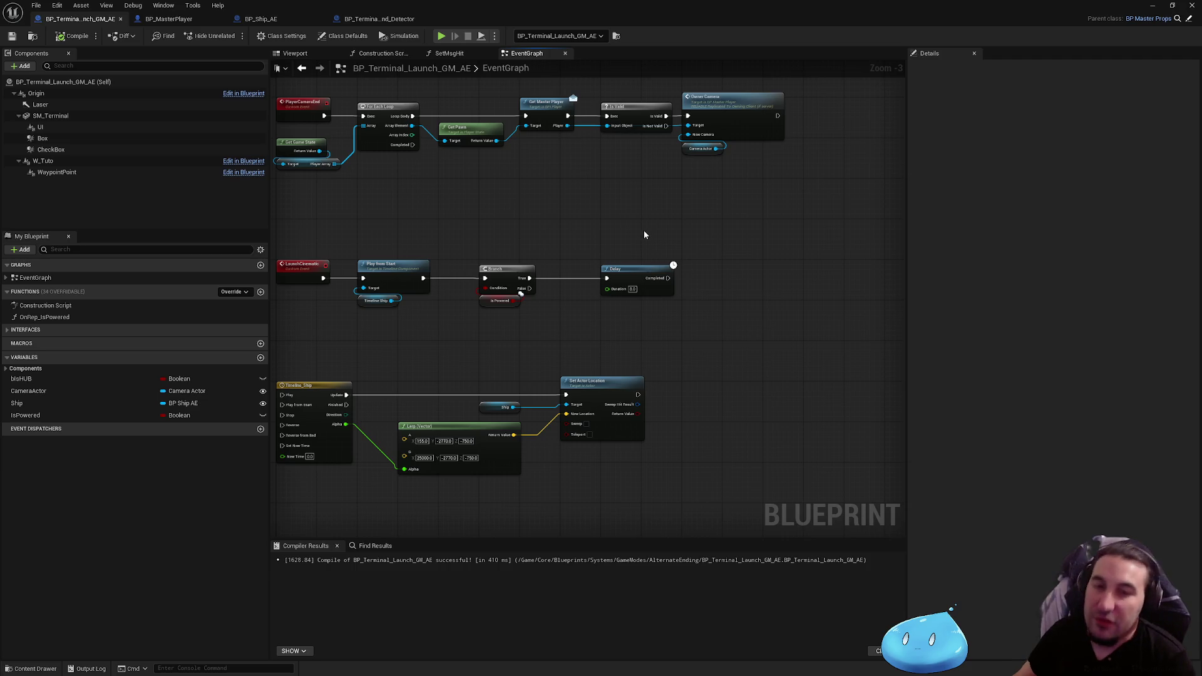
mouse_move(629, 221)
left_mouse_down()
mouse_move(634, 302)
mouse_move(695, 278)
left_mouse_up()
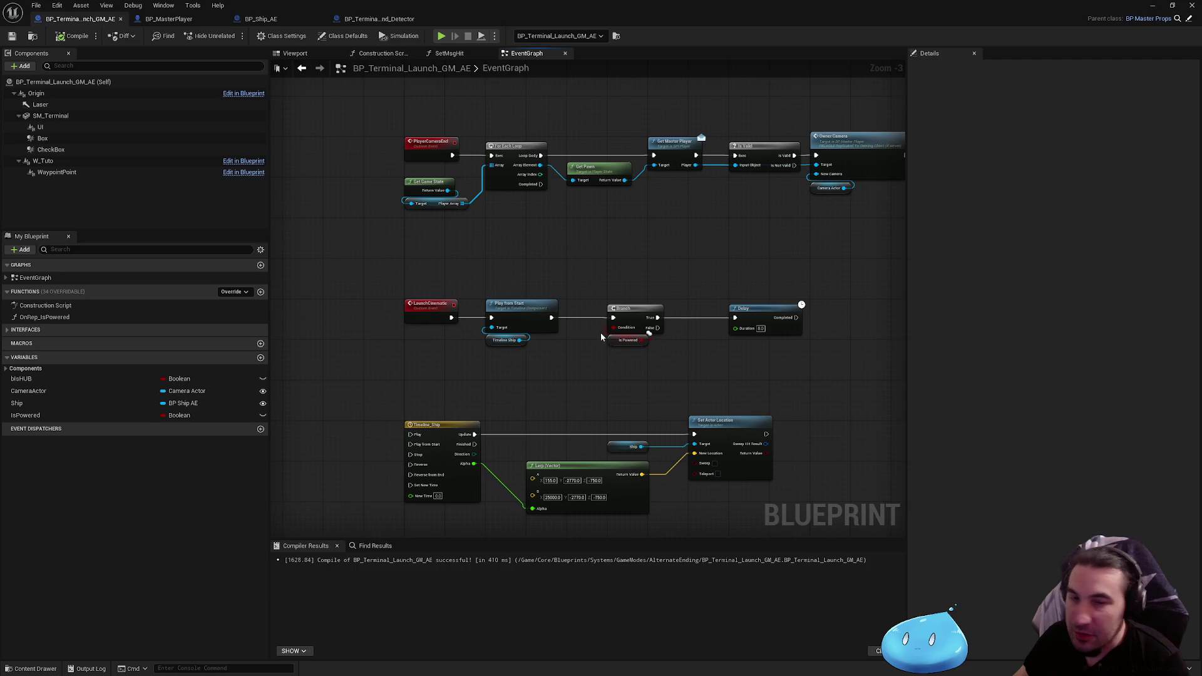
left_click_drag(600, 334, 612, 238)
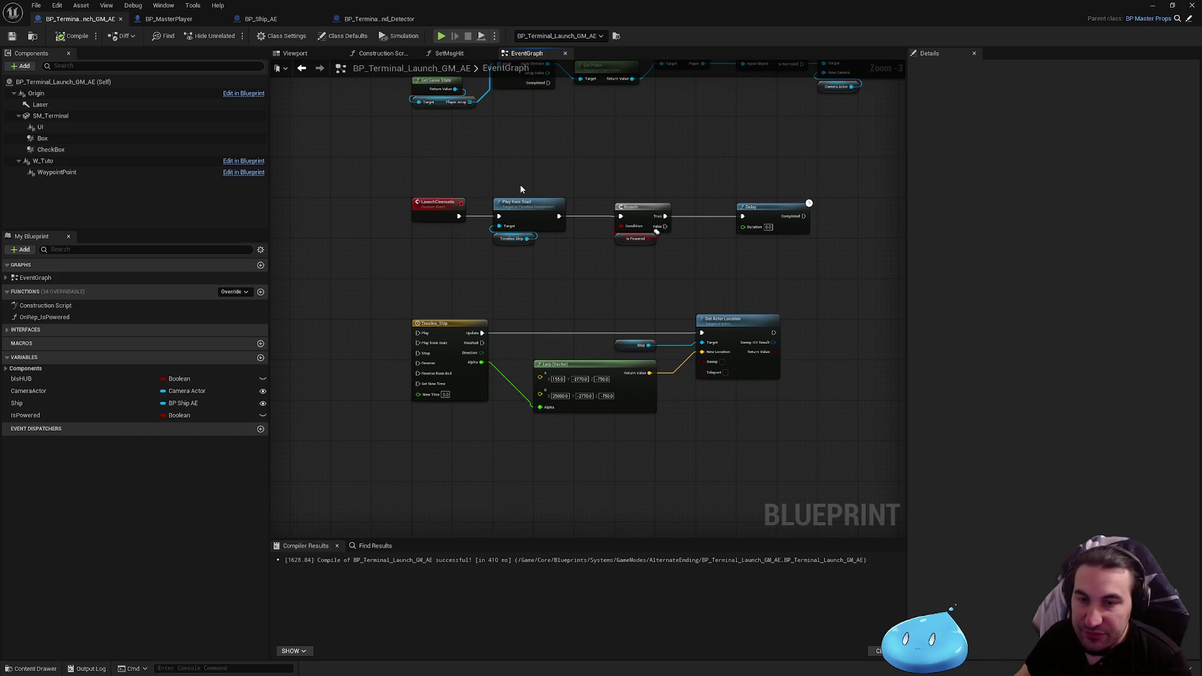
Move the Delay node left, closer to the Is Powered Branch, and save
mouse_move(501, 180)
left_mouse_down()
mouse_move(518, 239)
mouse_move(491, 350)
mouse_move(338, 352)
left_mouse_up()
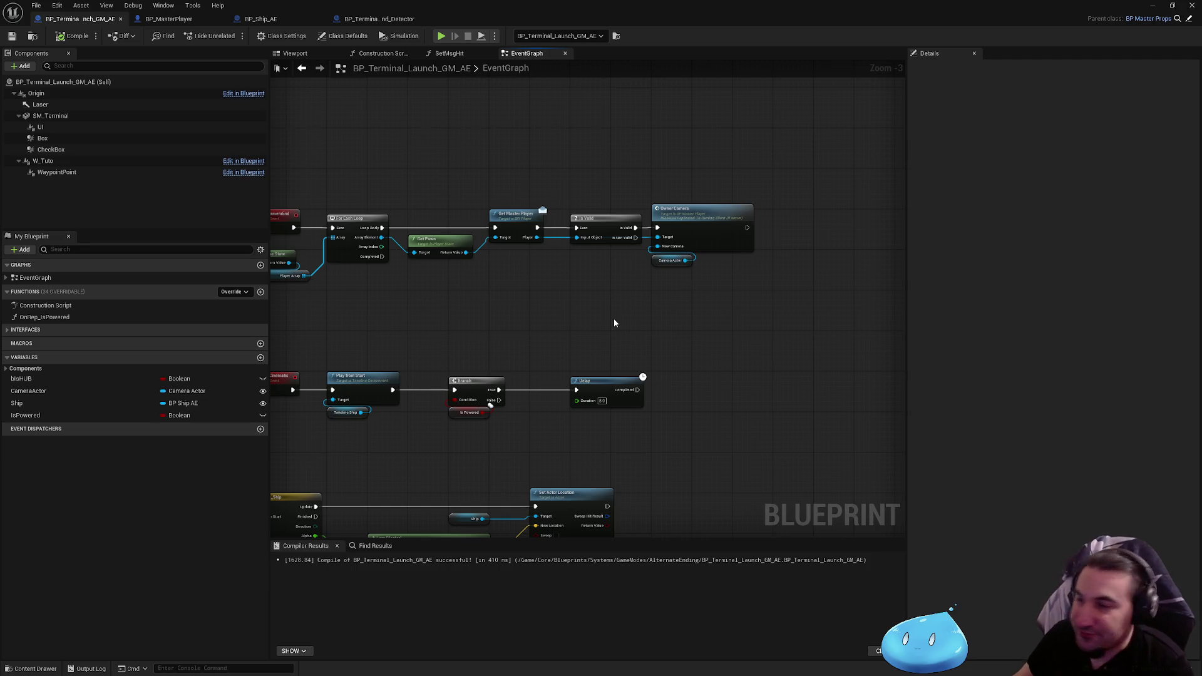
scroll(614, 323, "up", 3)
left_click(692, 327)
left_click_drag(692, 327, 648, 327)
left_click(579, 224)
left_click(11, 35)
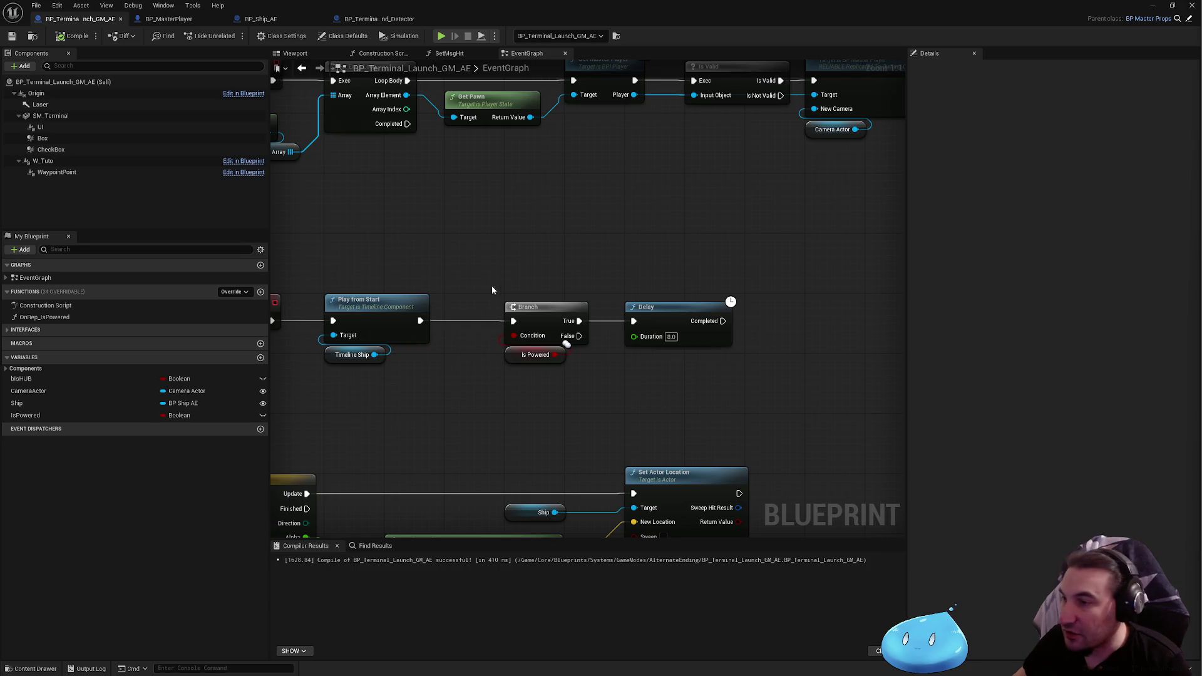
Pan the graph to clear space to the right of the Delay
left_click_drag(492, 290, 533, 255)
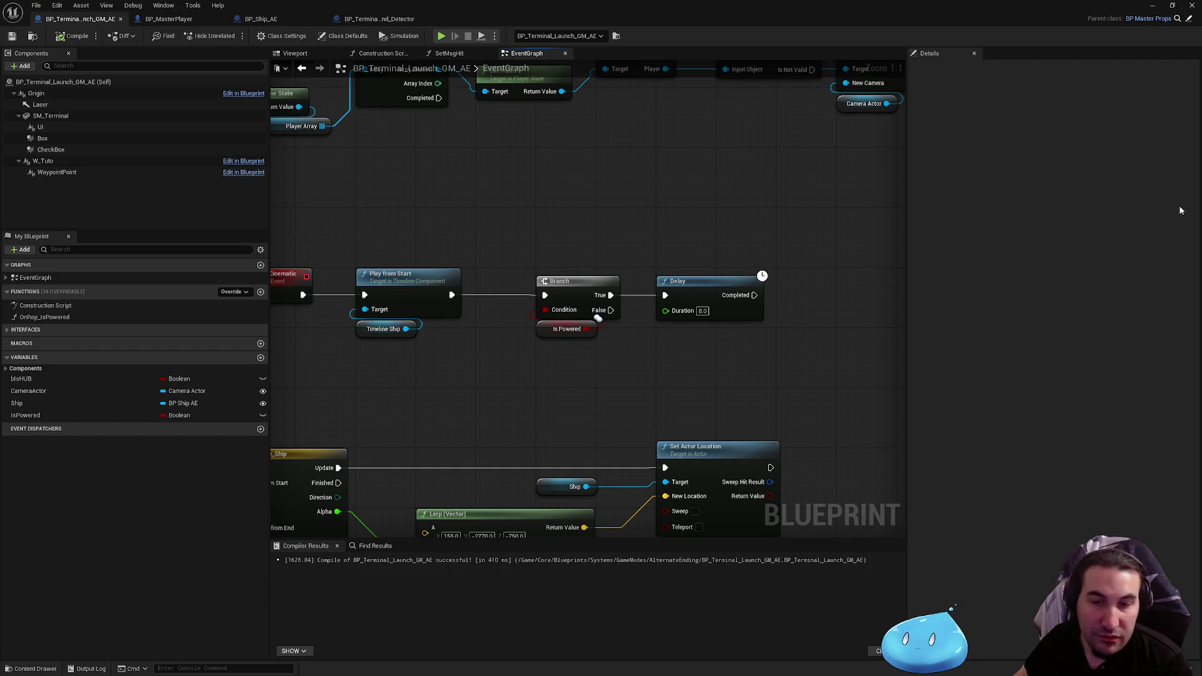
mouse_move(558, 349)
left_mouse_down()
mouse_move(667, 324)
mouse_move(455, 338)
mouse_move(733, 331)
mouse_move(420, 291)
mouse_move(706, 387)
mouse_move(757, 381)
mouse_move(646, 213)
left_mouse_up()
mouse_move(666, 283)
left_mouse_down()
mouse_move(635, 364)
mouse_move(324, 345)
left_mouse_up()
mouse_move(573, 280)
left_mouse_down()
mouse_move(596, 327)
mouse_move(701, 341)
left_mouse_up()
Add a SpawnActor from Class node fed by the Delay's Completed output
right_click(710, 349)
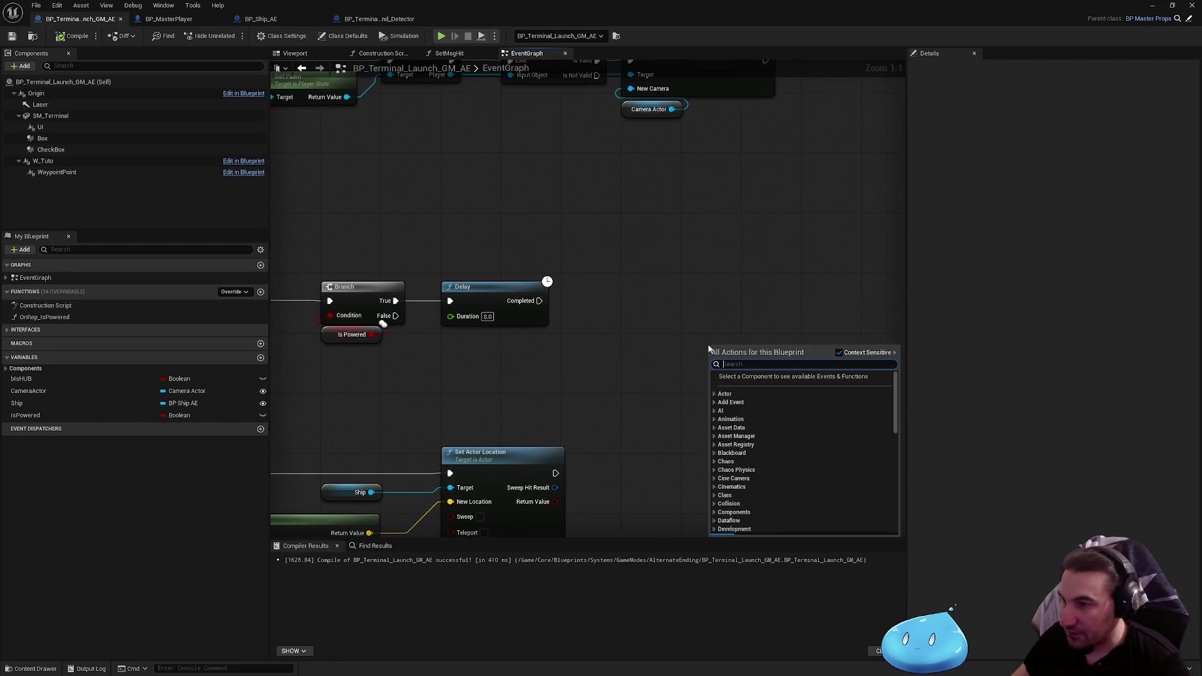
type("spawn ac")
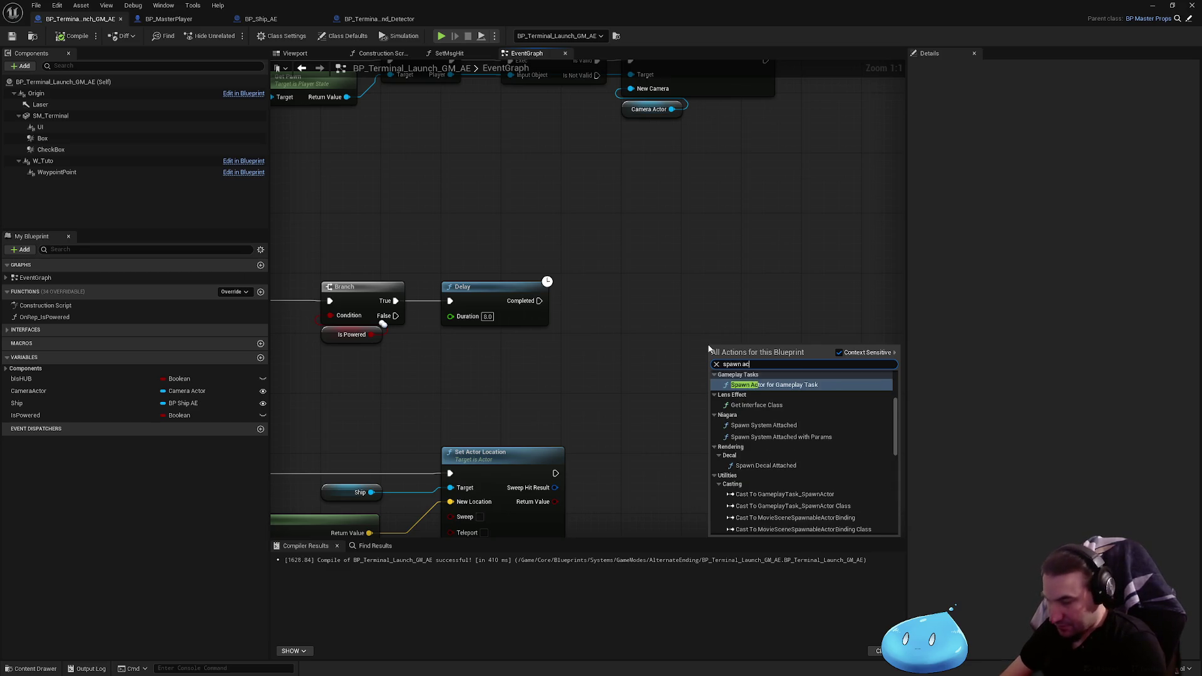
type("tor")
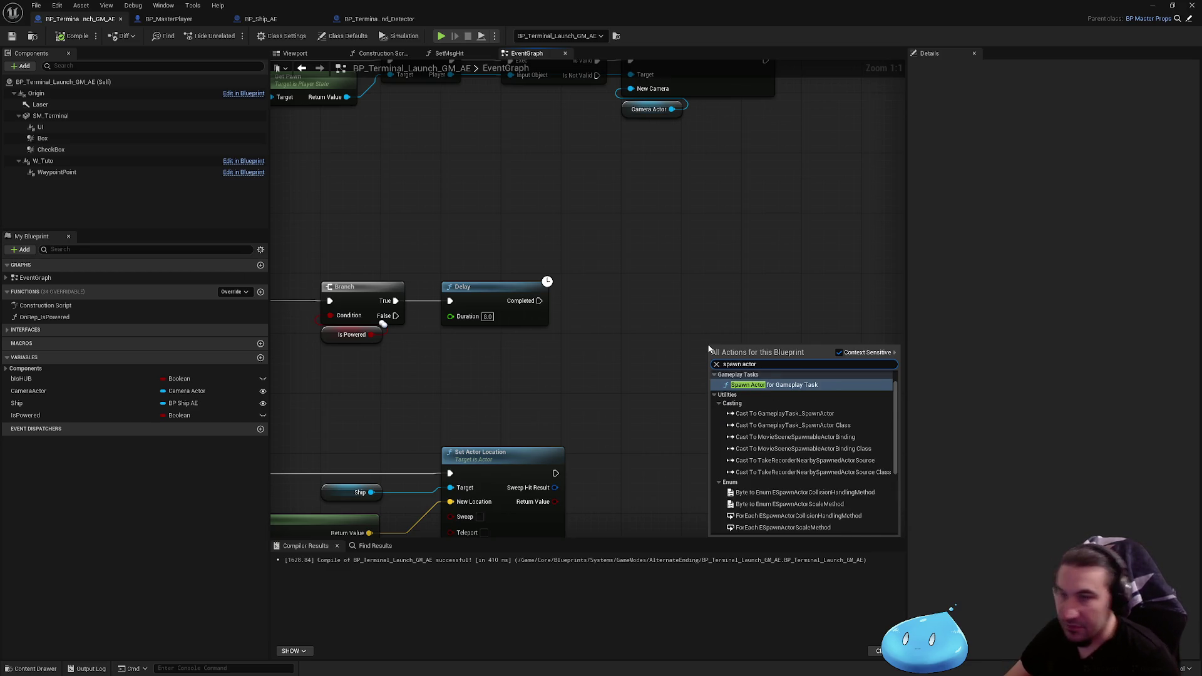
left_click(775, 385)
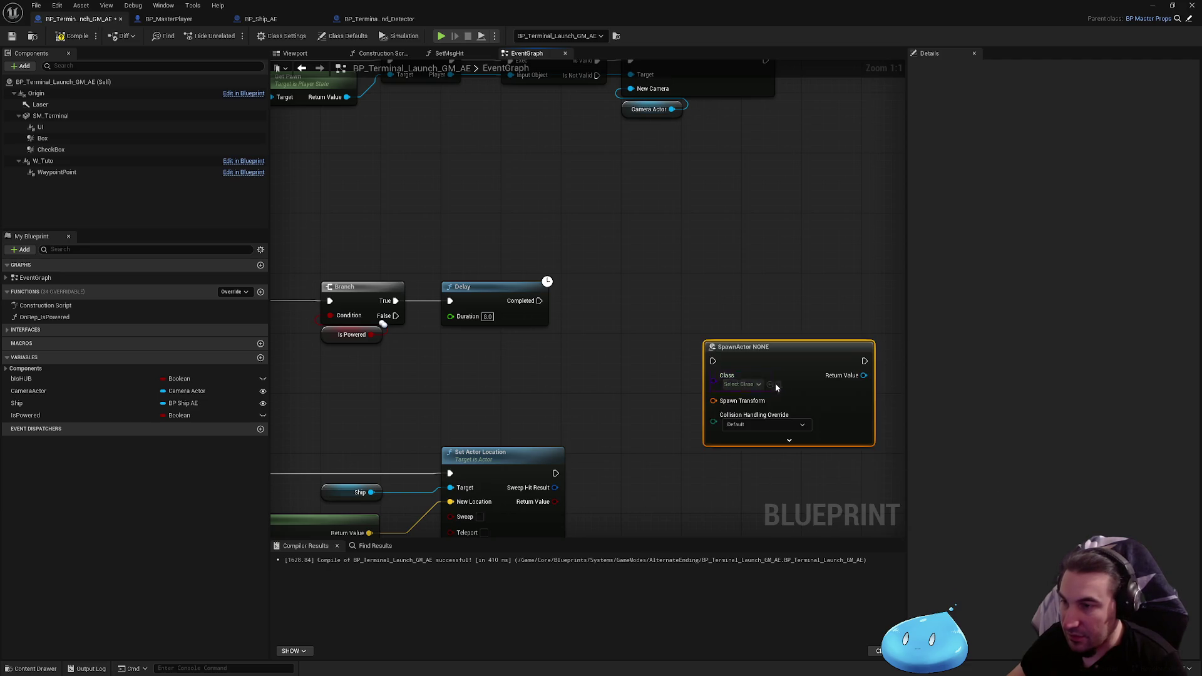
mouse_move(539, 300)
left_mouse_down()
mouse_move(714, 363)
mouse_move(667, 295)
left_mouse_up()
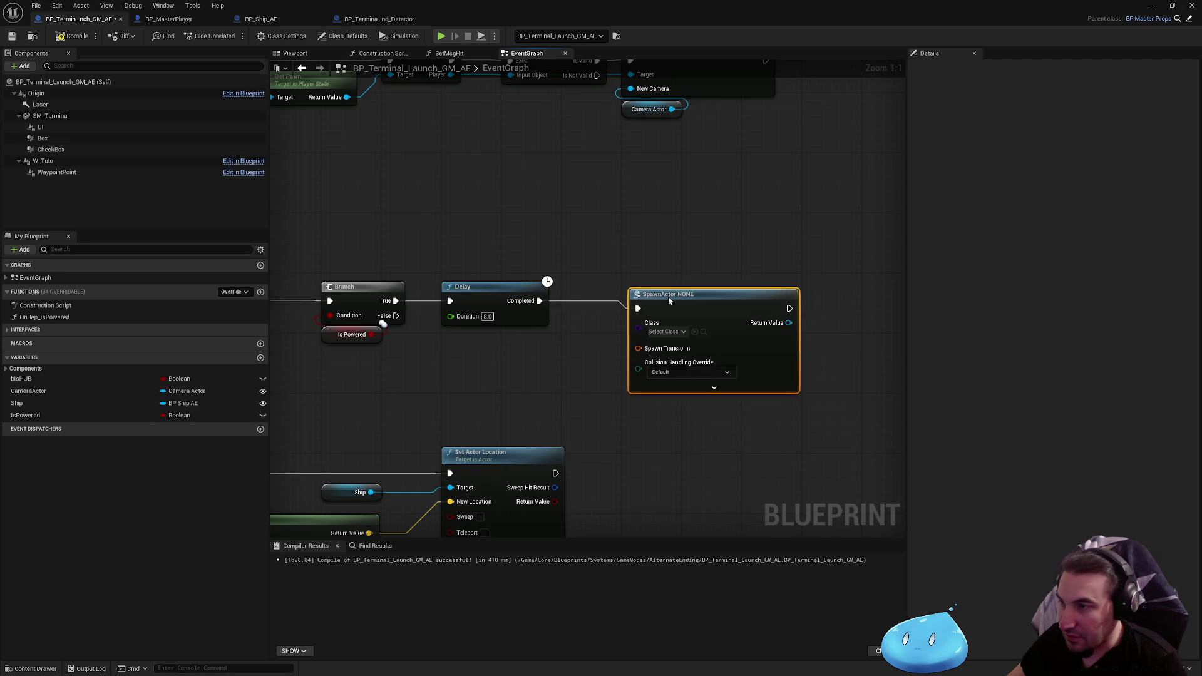
Search for a Make transform node for Spawn Transform, then dismiss the search
left_click_drag(636, 341, 535, 362)
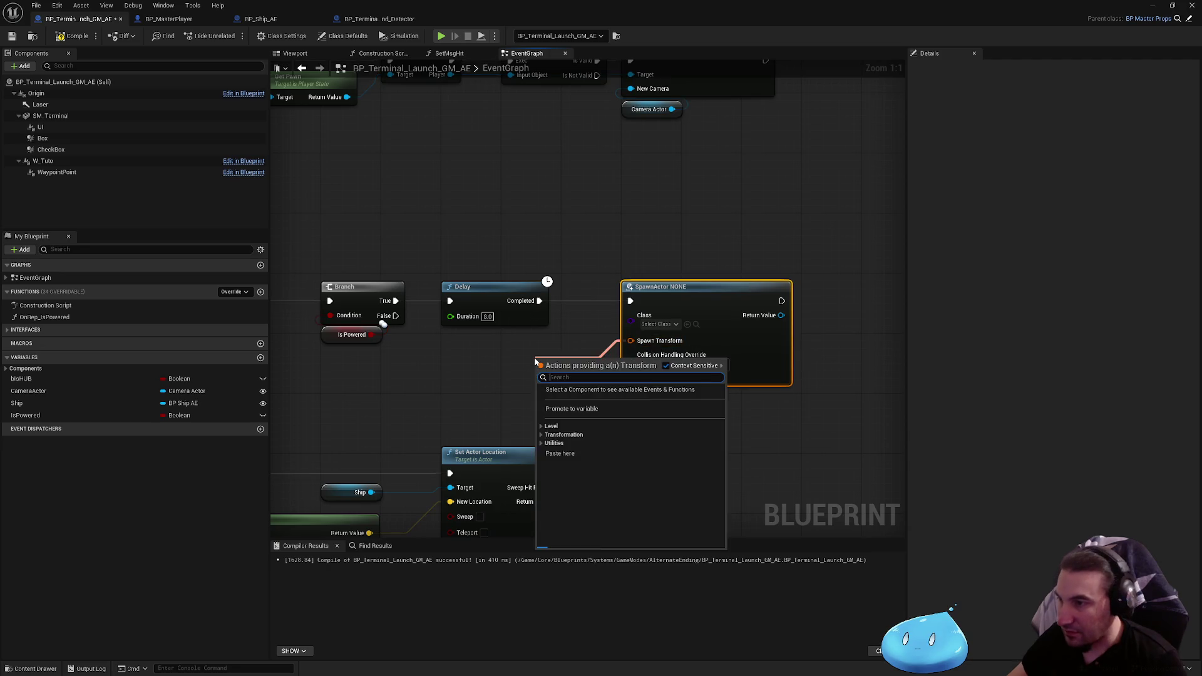
type("ma")
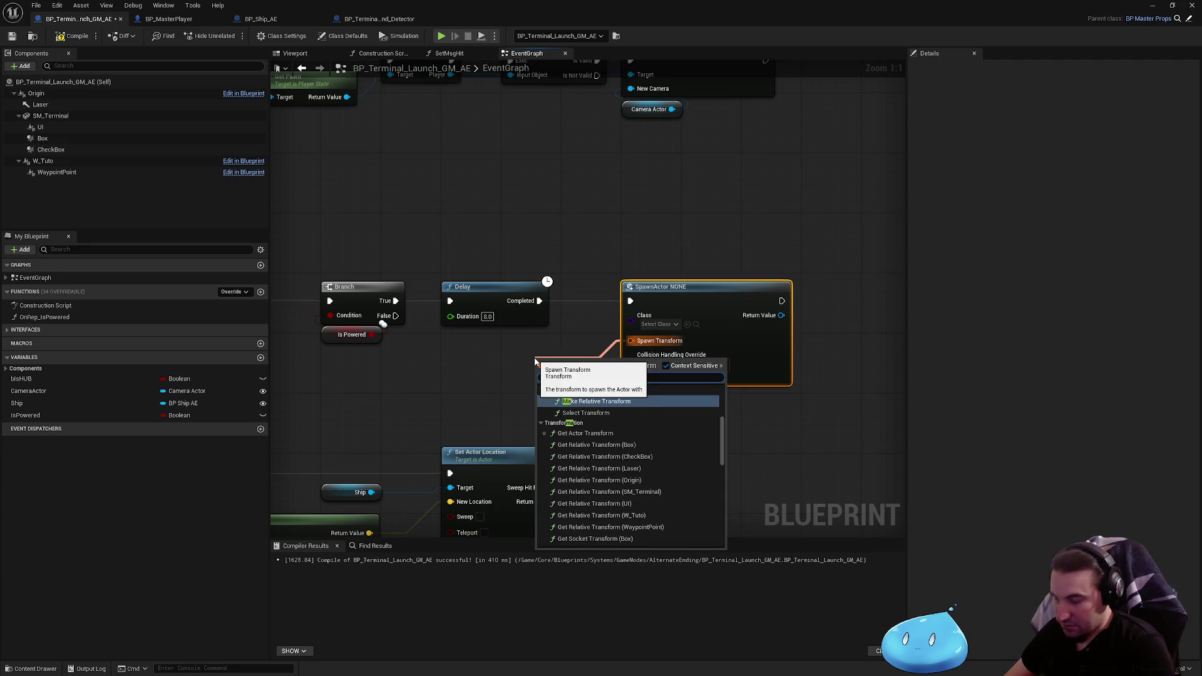
type("ke")
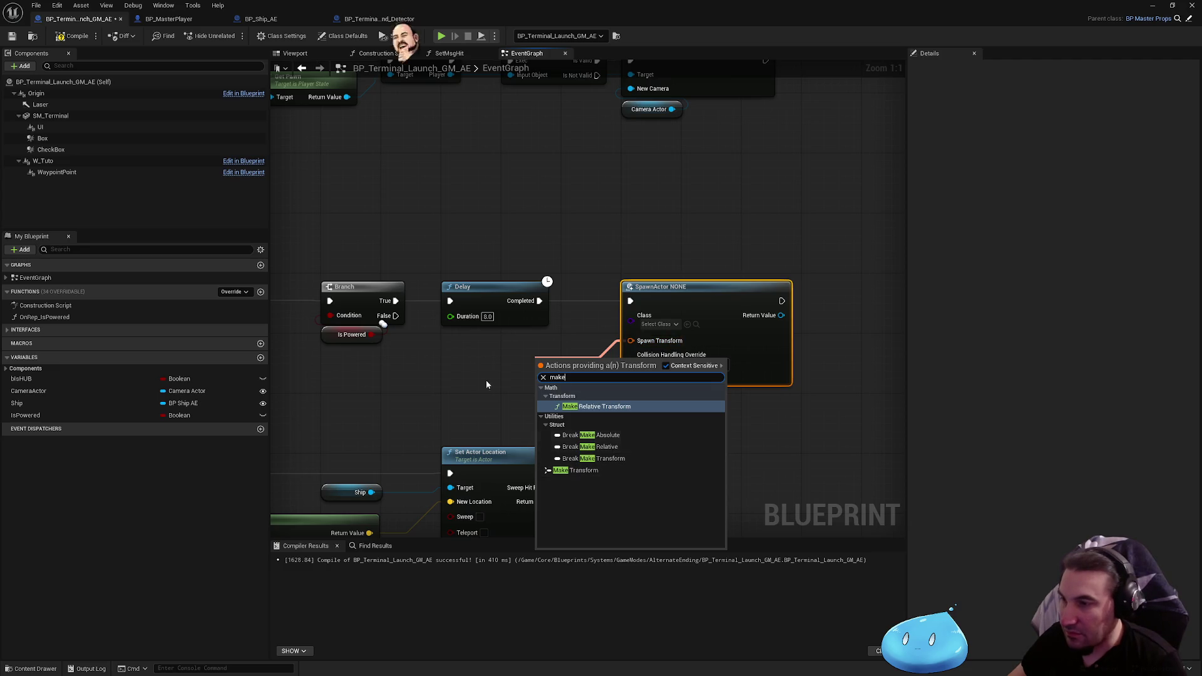
left_click(476, 364)
mouse_move(538, 359)
left_mouse_down()
mouse_move(518, 338)
mouse_move(553, 342)
left_mouse_up()
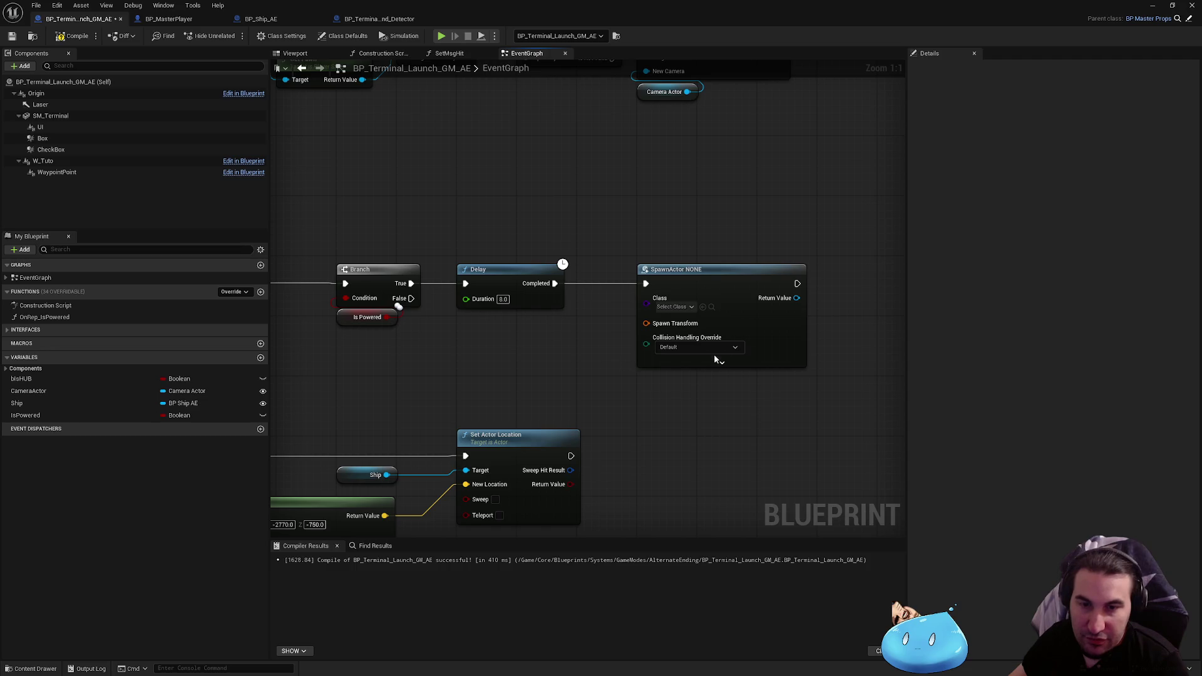
Split the Spawn Transform pin into location, rotation and scale, and reposition SpawnActor
right_click(663, 325)
left_click(706, 360)
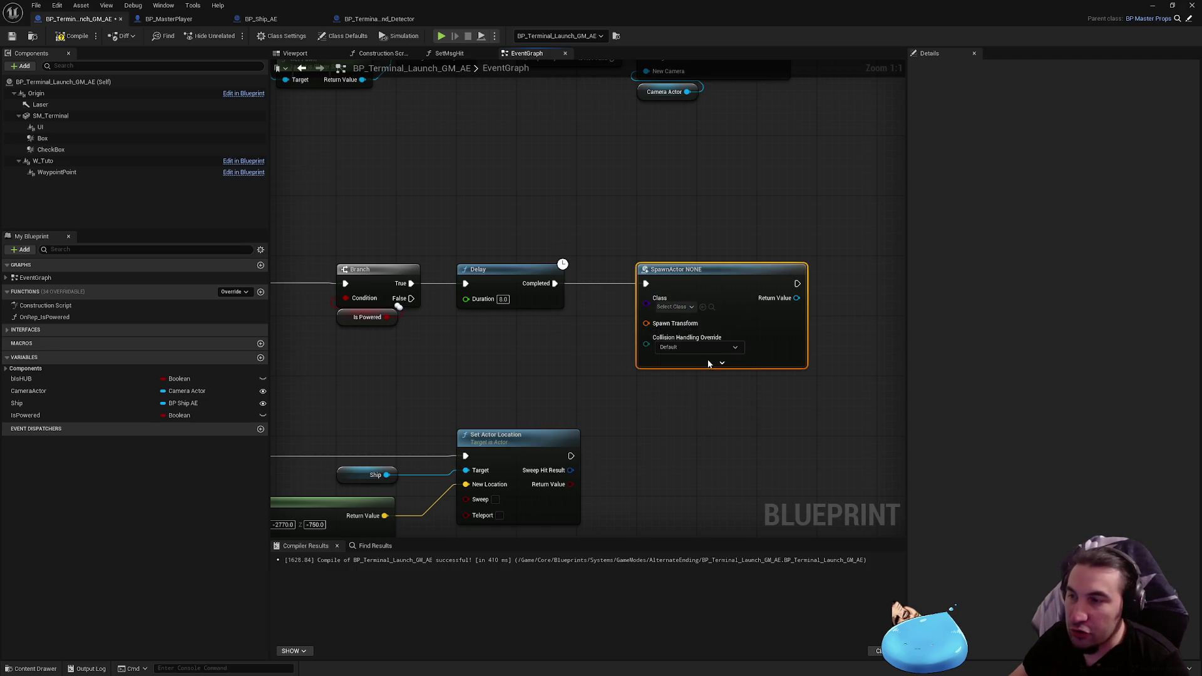
left_click_drag(700, 286, 758, 284)
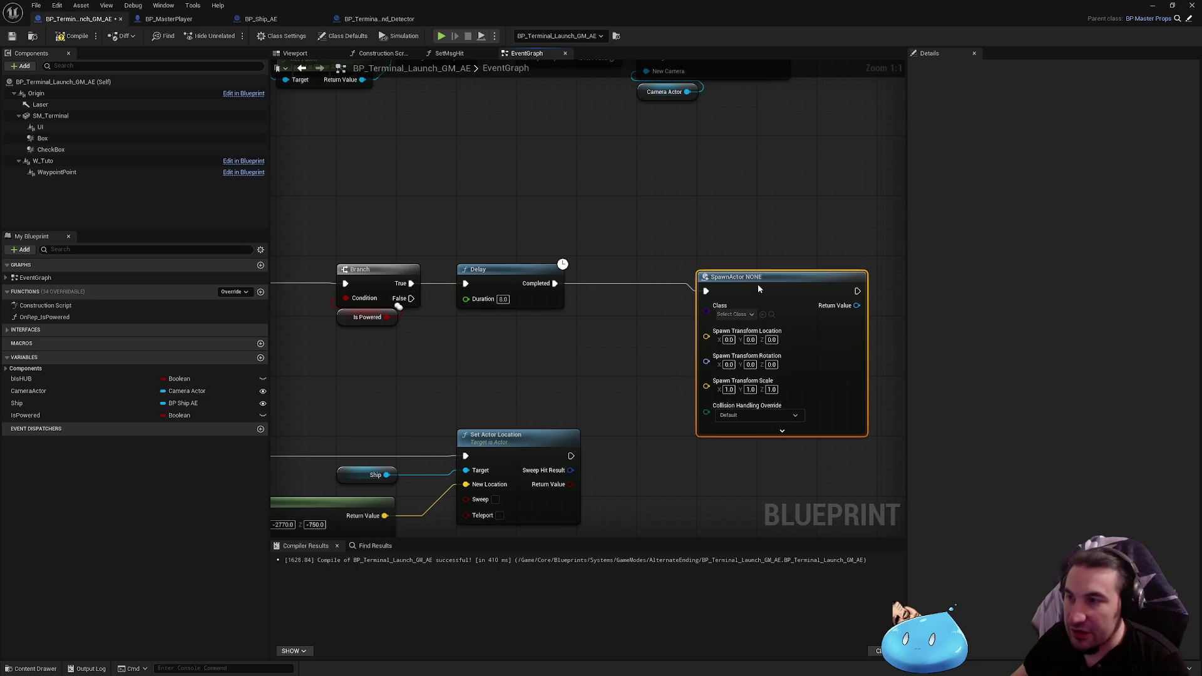
left_click(768, 231)
left_click_drag(767, 230, 715, 224)
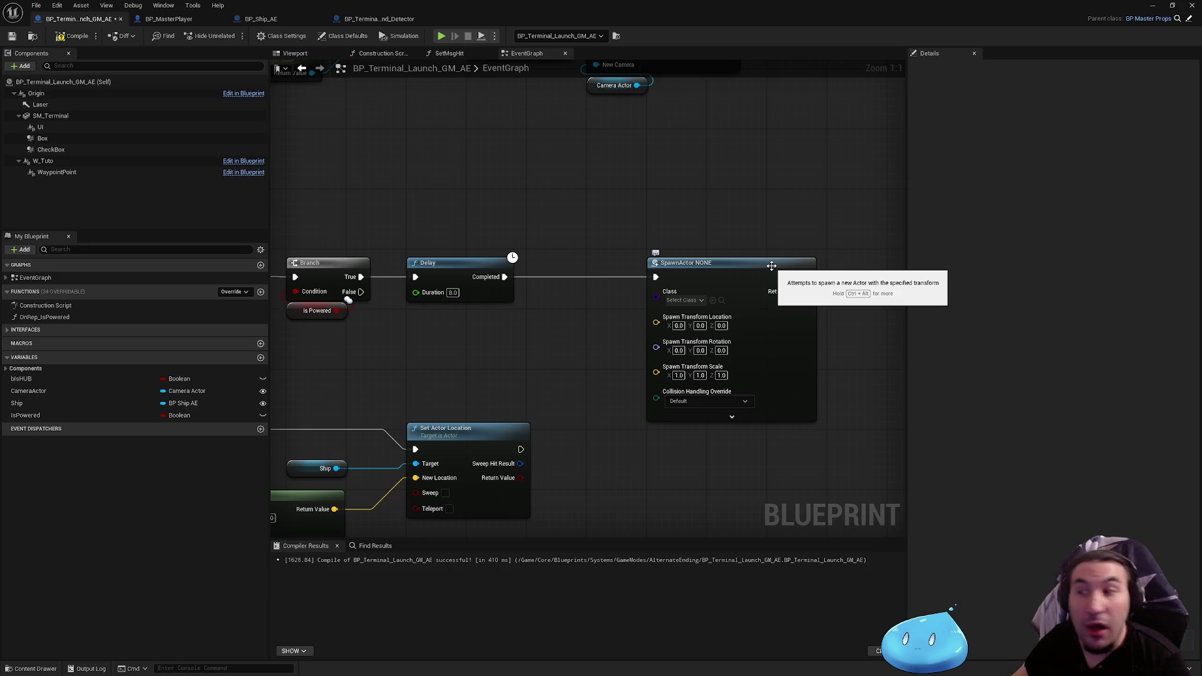
mouse_move(691, 187)
left_mouse_down()
mouse_move(720, 201)
mouse_move(695, 191)
mouse_move(678, 138)
left_mouse_up()
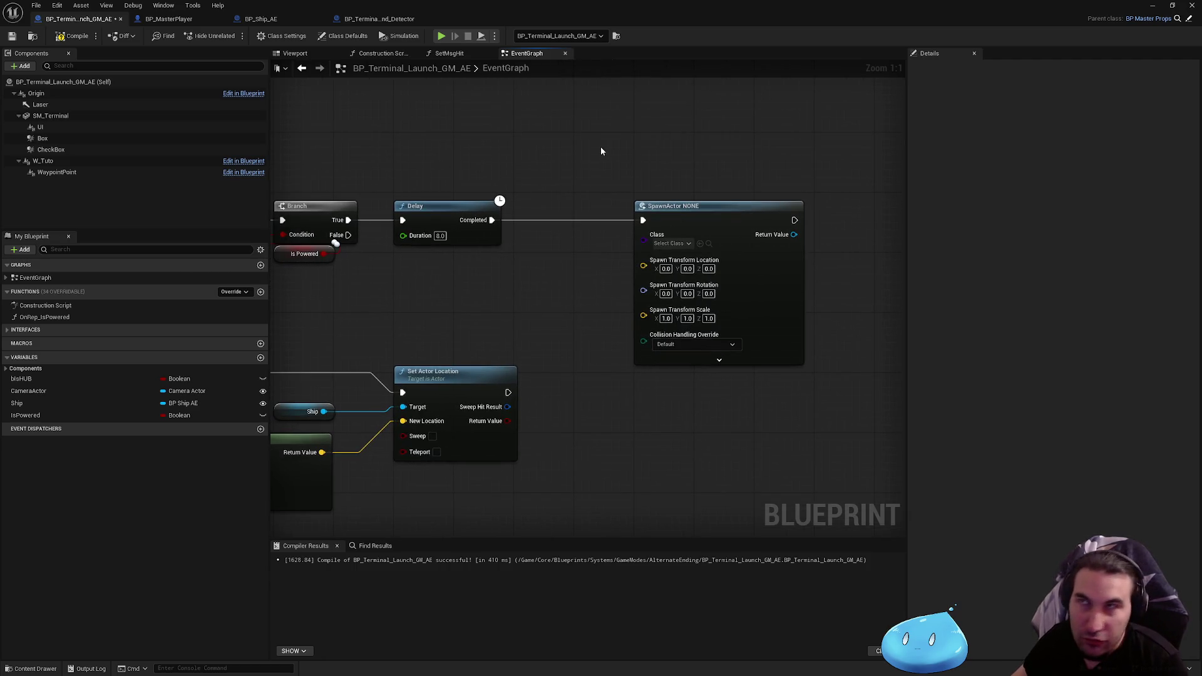
mouse_move(596, 155)
left_mouse_down()
mouse_move(727, 308)
mouse_move(862, 423)
mouse_move(560, 140)
mouse_move(587, 152)
mouse_move(855, 421)
mouse_move(584, 143)
mouse_move(601, 179)
left_mouse_up()
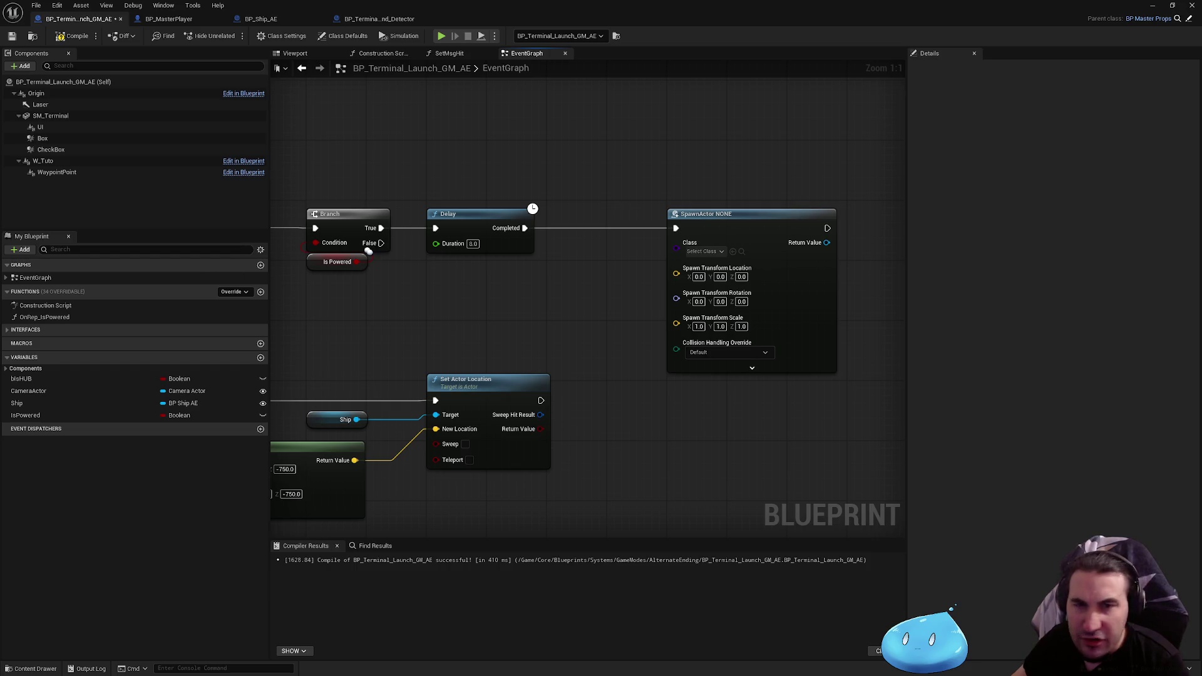